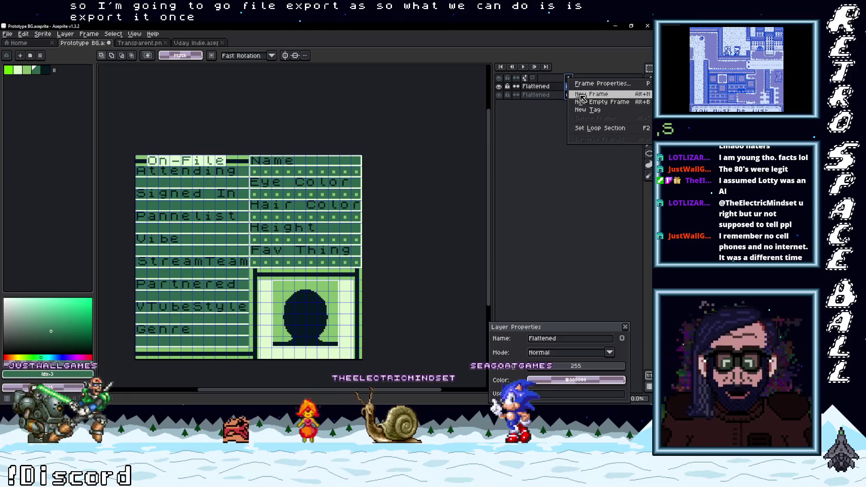
Add a second frame to the Prototype BG sprite and preview both frames as an animation.
left_click(581, 95)
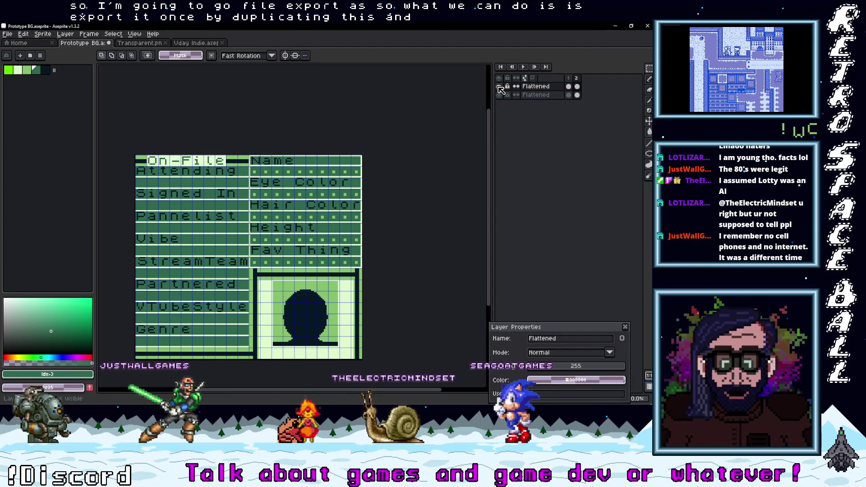
left_click(569, 86)
left_click(577, 86)
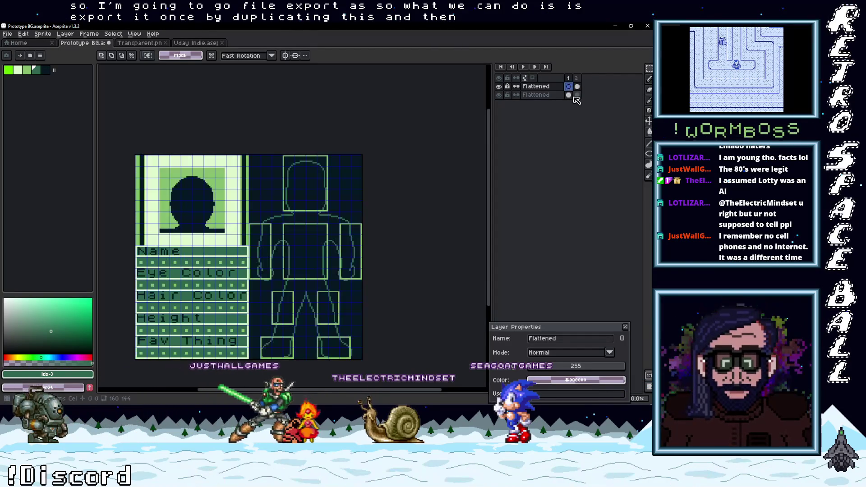
left_click(577, 95)
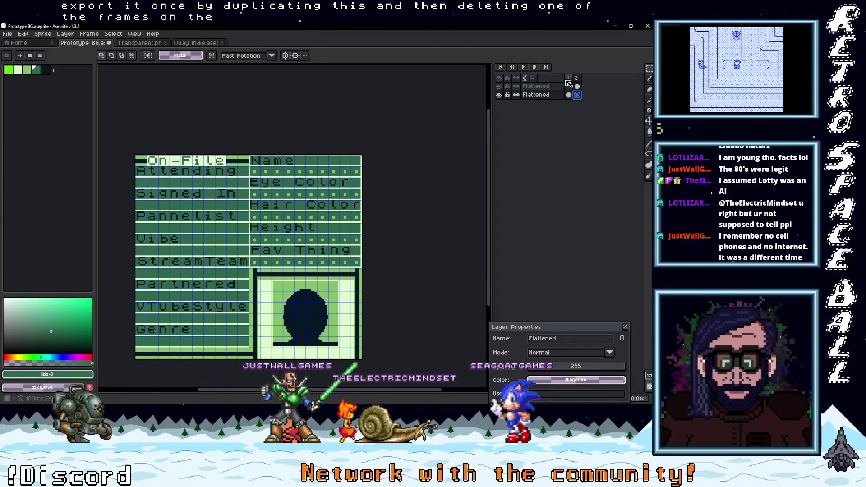
key("Return")
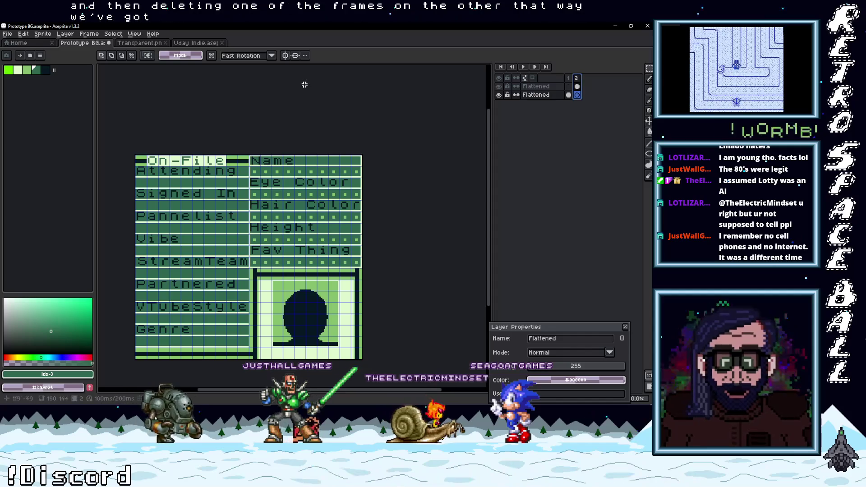
Save the Prototype BG sprite file.
left_click(7, 34)
left_click(32, 73)
left_click(7, 34)
Export Prototype BG as PNG with Visible layers and All frames.
mouse_move(27, 107)
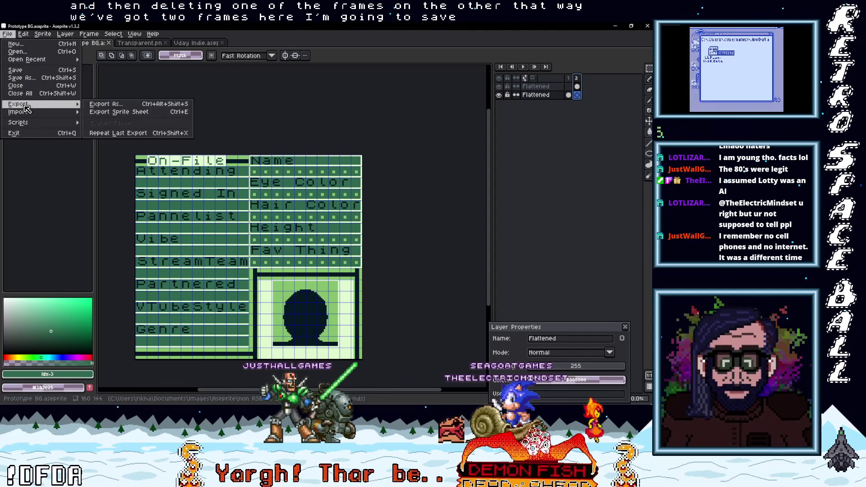
left_click(116, 106)
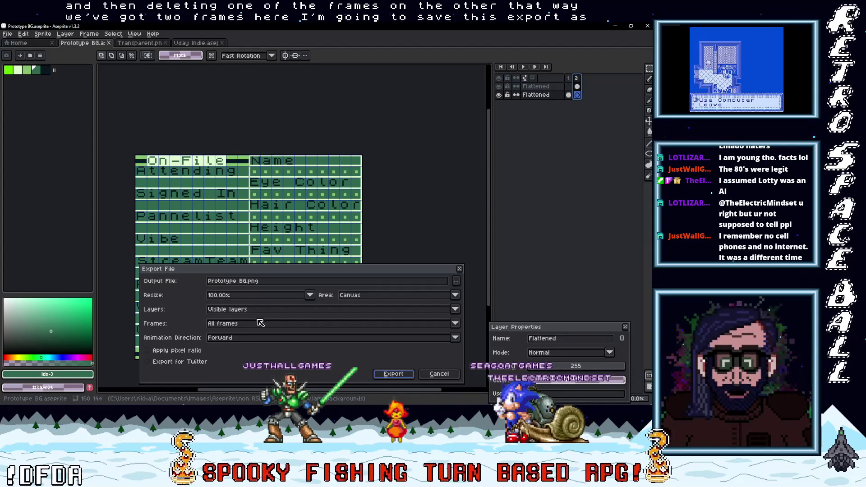
left_click(255, 310)
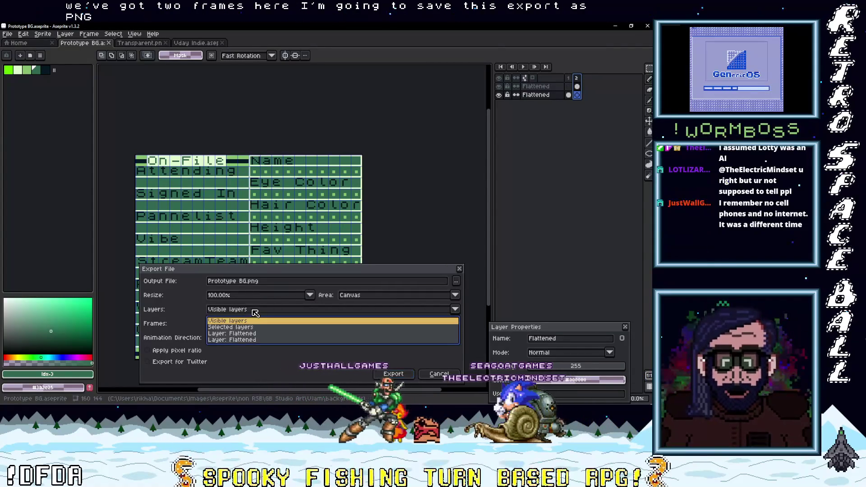
left_click(258, 311)
left_click(259, 311)
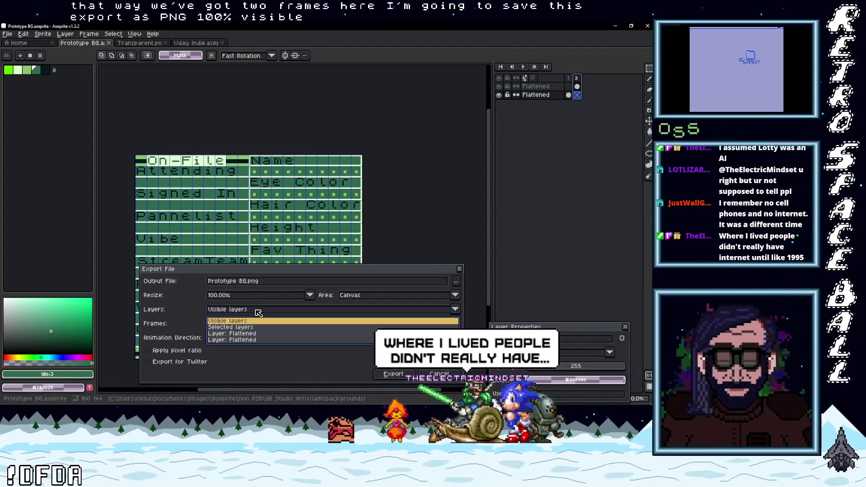
left_click(260, 312)
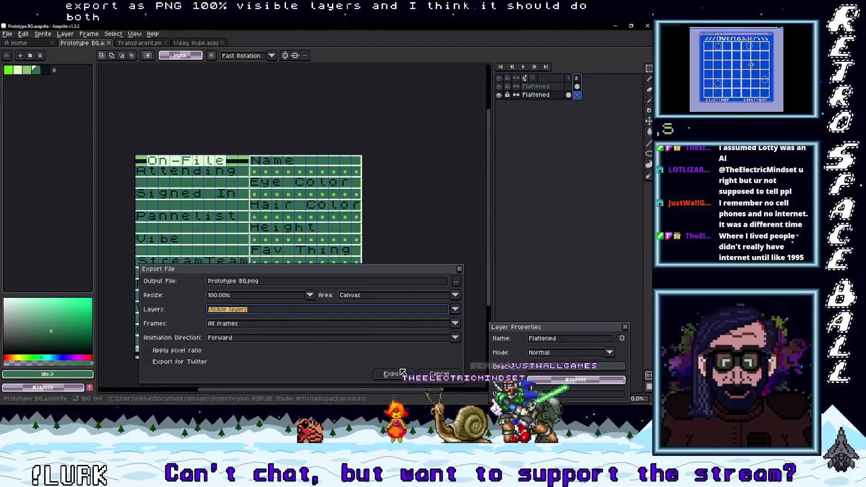
left_click(403, 372)
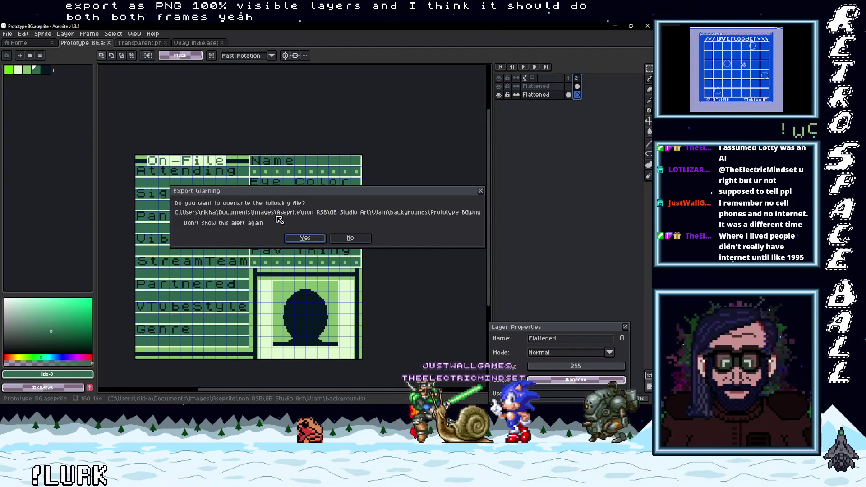
Overwrite the old Prototype BG.png with two frame files, then minimize Aseprite.
left_click(306, 238)
left_click(310, 239)
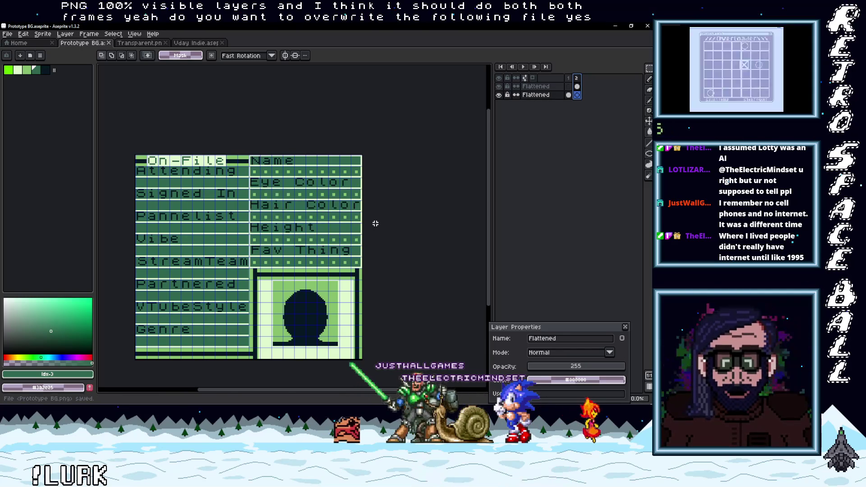
left_click(615, 27)
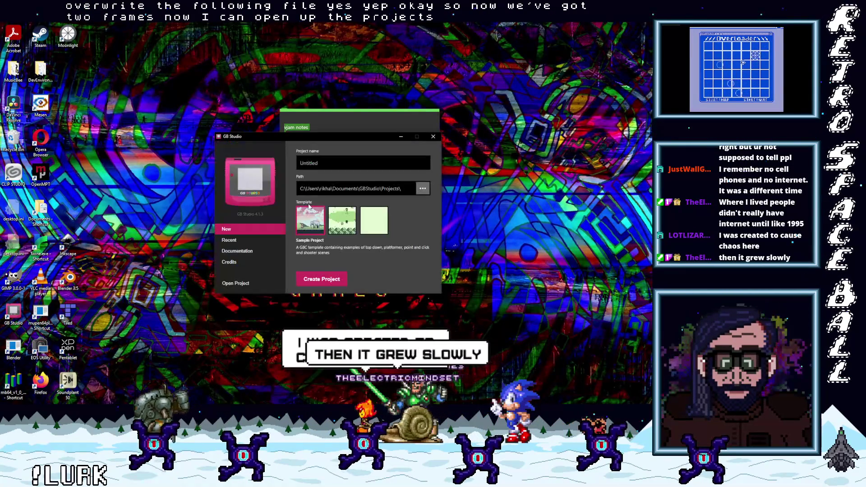
Open VJam.gbsproj from the launcher's Recent projects list.
left_click(229, 240)
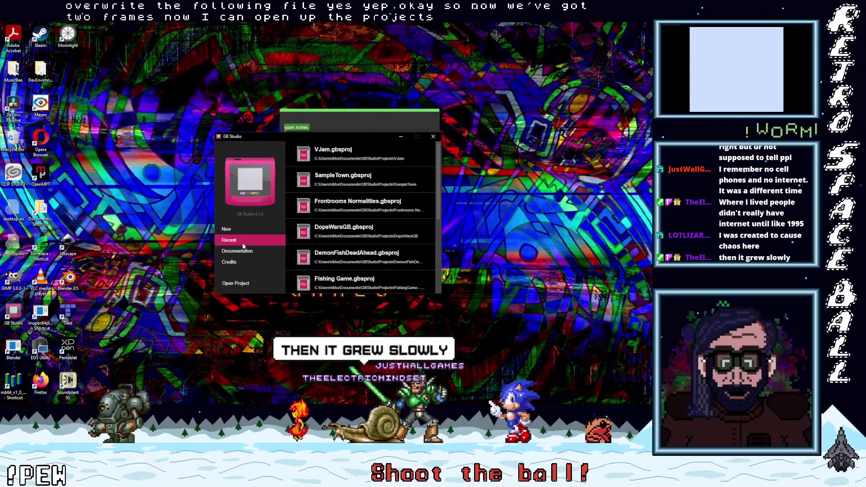
left_click(334, 143)
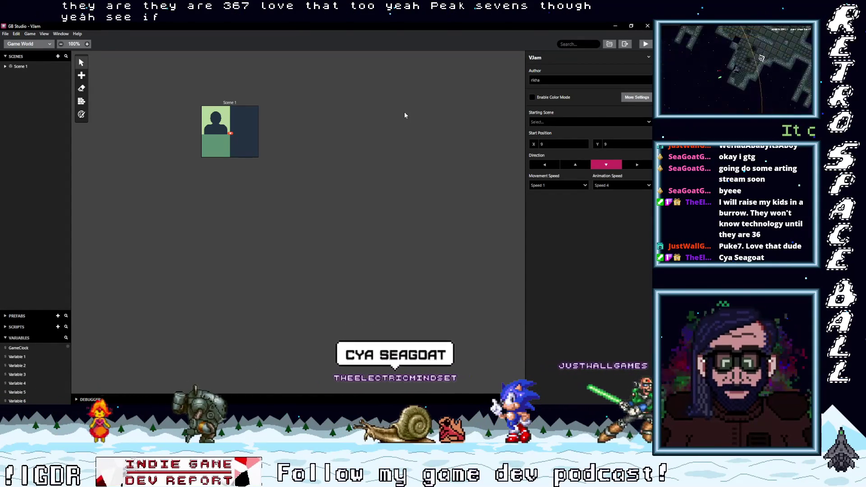
Open the loaded VJam project's folder in File Explorer.
left_click(609, 44)
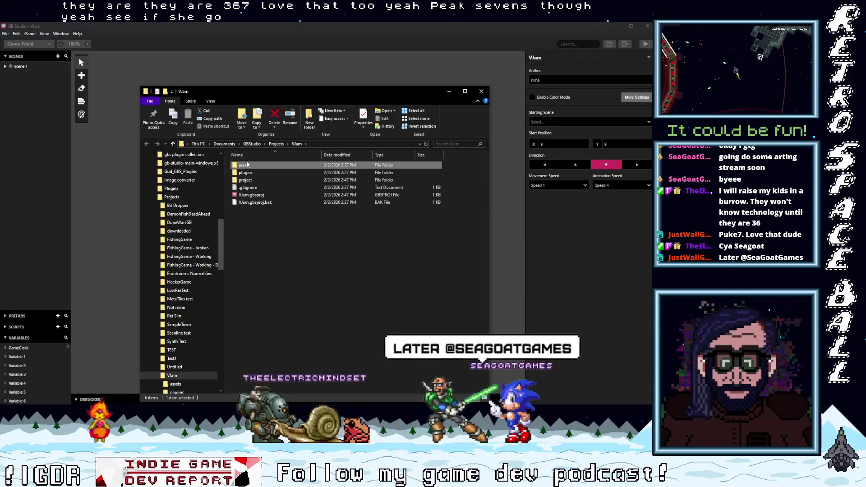
Go into the project's assets\backgrounds folder, then switch to the Aseprite art backgrounds window.
double_click(246, 165)
double_click(299, 172)
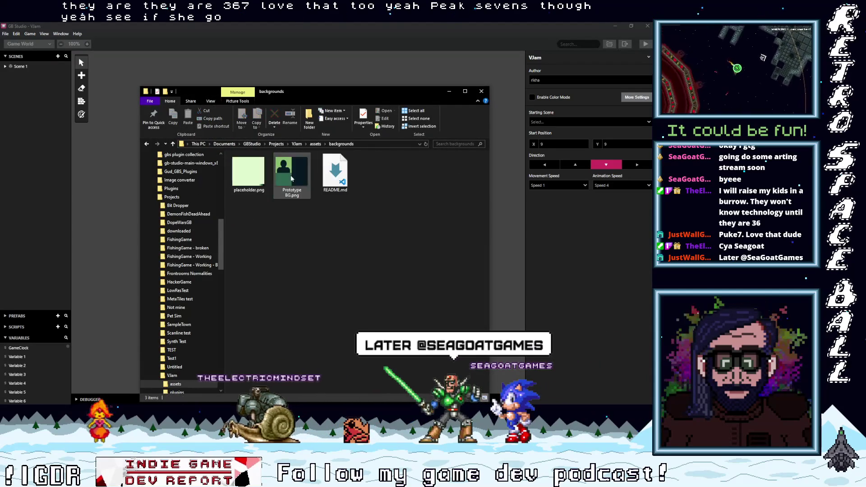
mouse_move(618, 314)
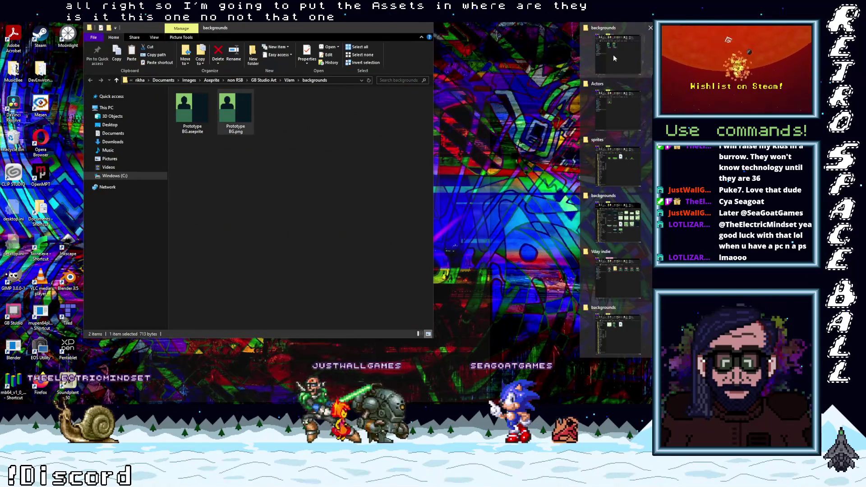
Copy Prototype BG1.png and Prototype BG2.png from the Aseprite art backgrounds folder.
left_click(613, 55)
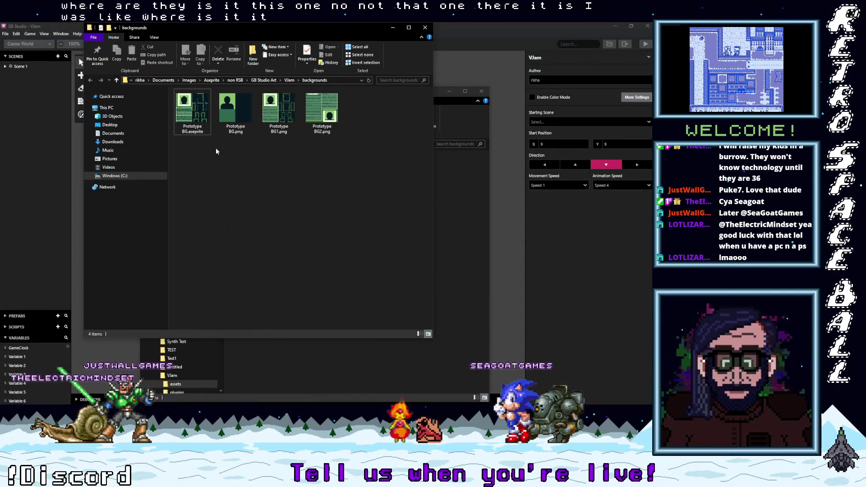
left_click(321, 119)
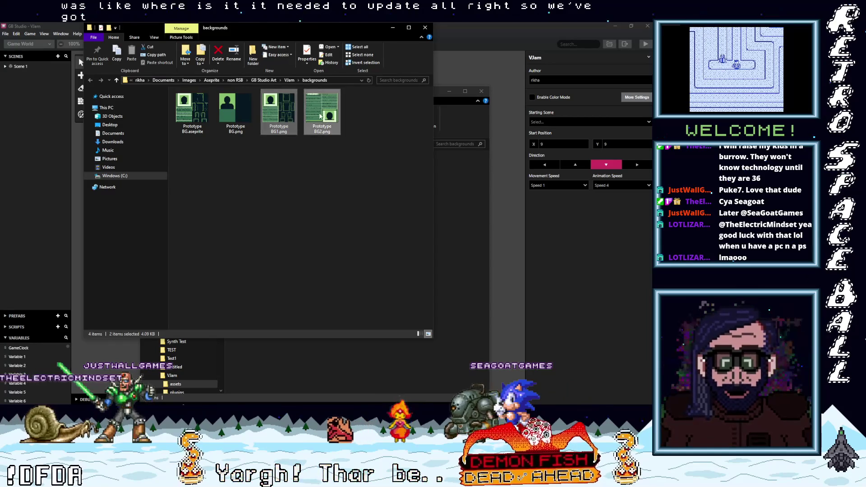
right_click(321, 109)
left_click(229, 272)
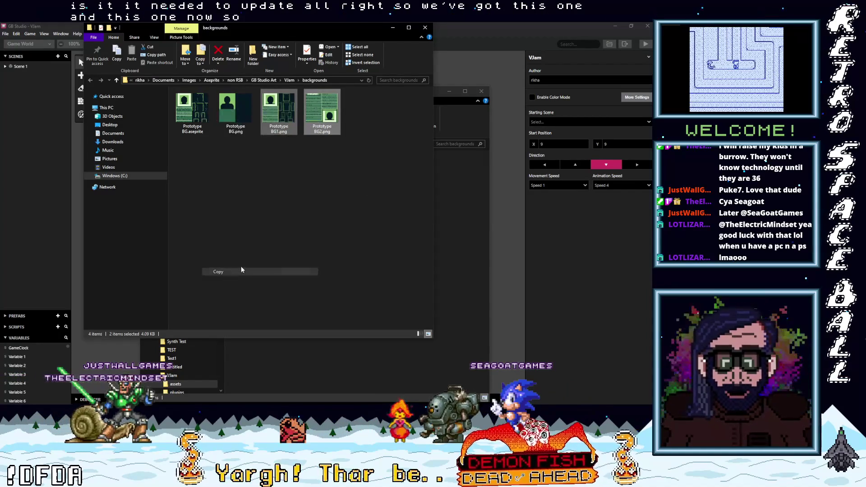
Paste both images into the VJam project's backgrounds folder.
left_click(448, 206)
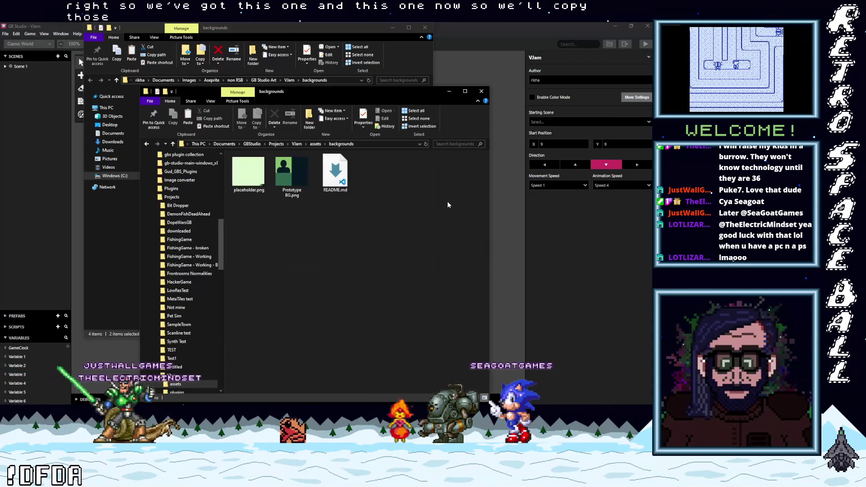
right_click(328, 242)
left_click(273, 290)
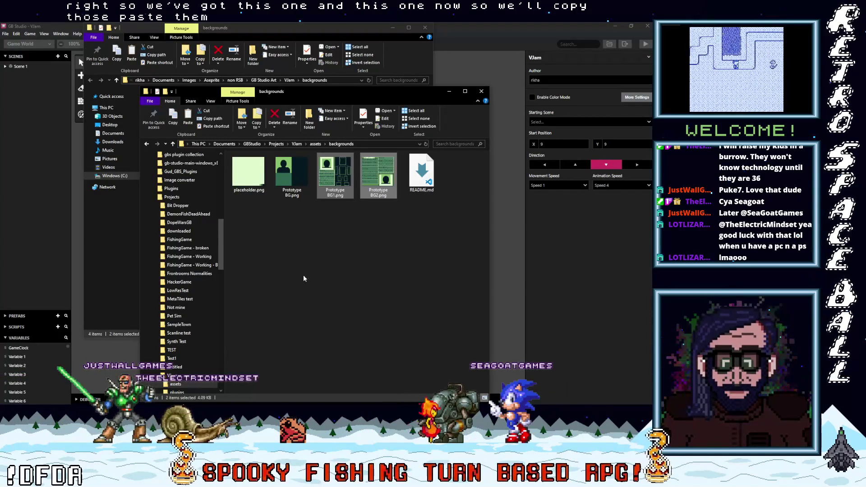
left_click(344, 226)
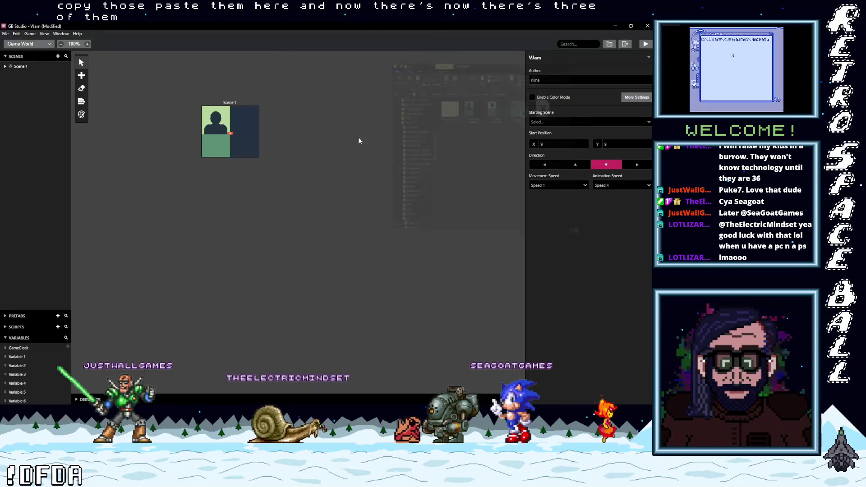
Play the VJam game to check Scene 1's greeting dialogue, then close the test window.
left_click(235, 131)
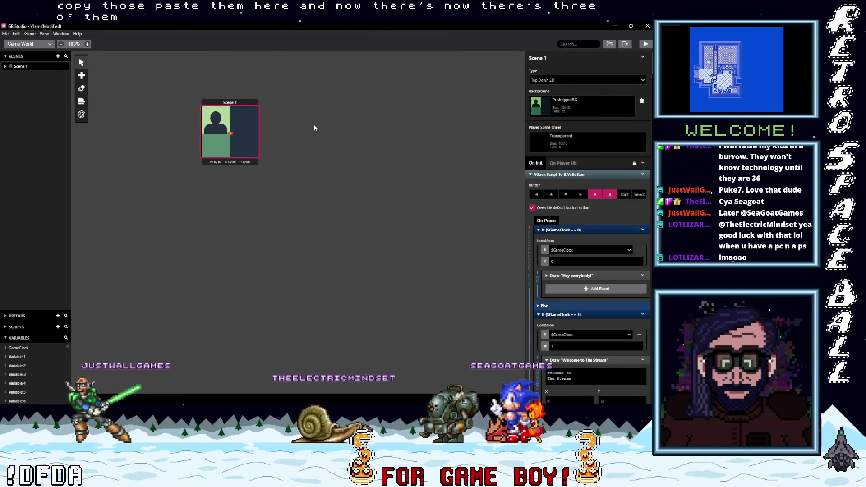
left_click(313, 123)
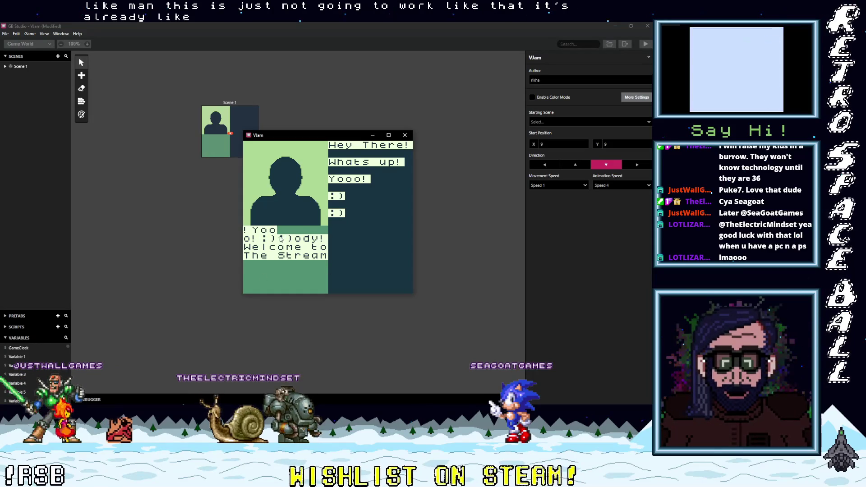
left_click(405, 136)
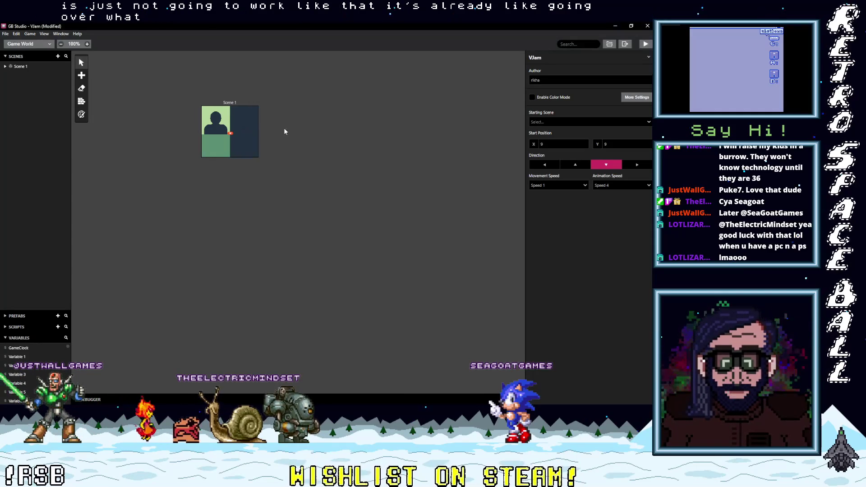
Set Scene 1's background to Prototype BG1.
left_click(244, 135)
left_click(593, 113)
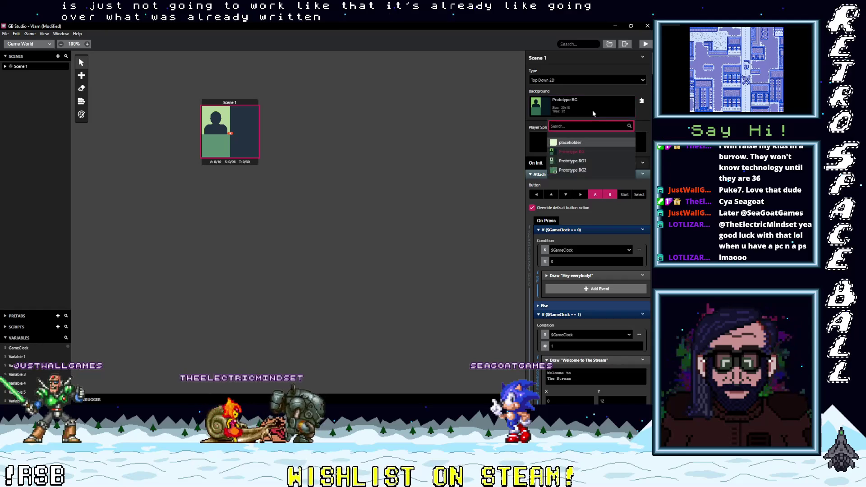
left_click(573, 161)
left_click(421, 149)
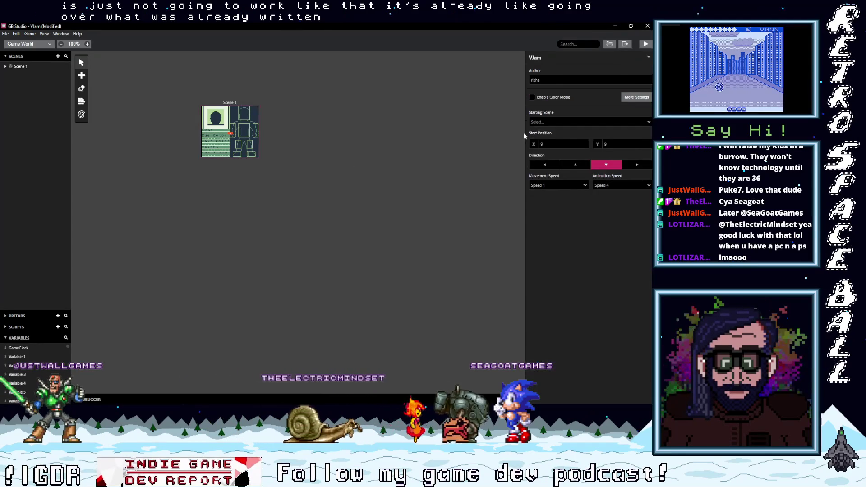
Collapse the If ($GameClock) blocks and delete the Attach Script To B/A Button event.
left_click(229, 104)
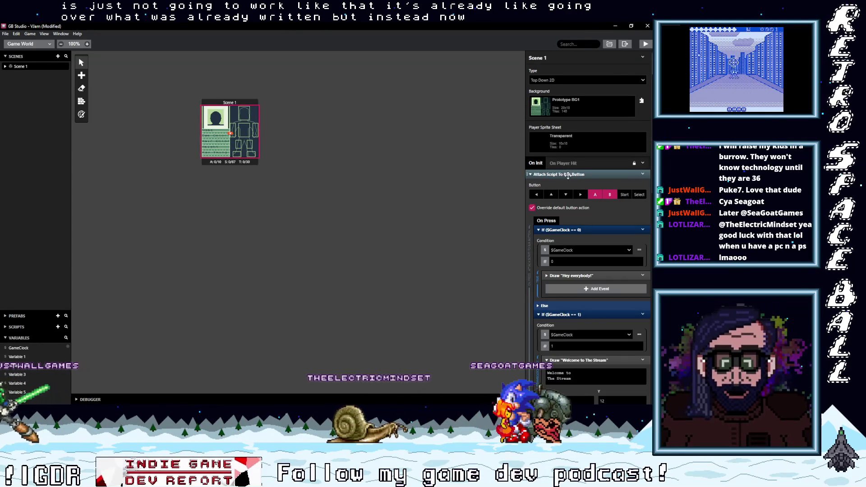
left_click(570, 230)
left_click(570, 239)
left_click(570, 248)
left_click(570, 257)
left_click(578, 265)
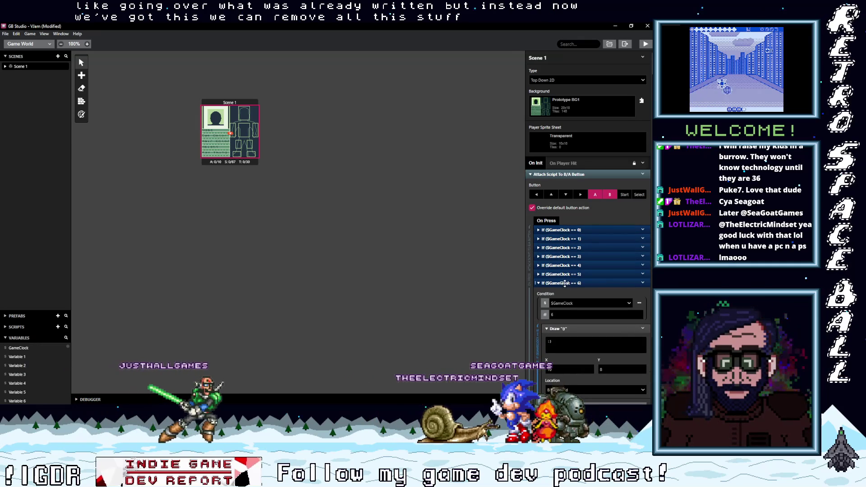
left_click(583, 274)
left_click(588, 283)
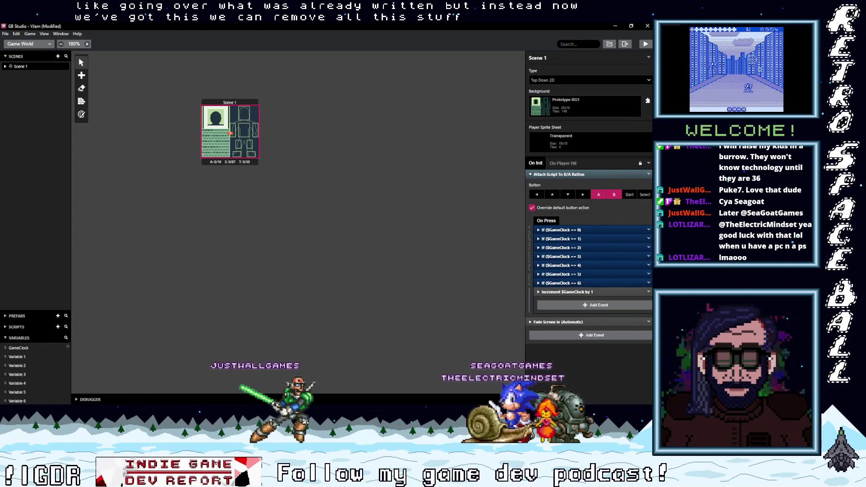
left_click(648, 174)
left_click(621, 247)
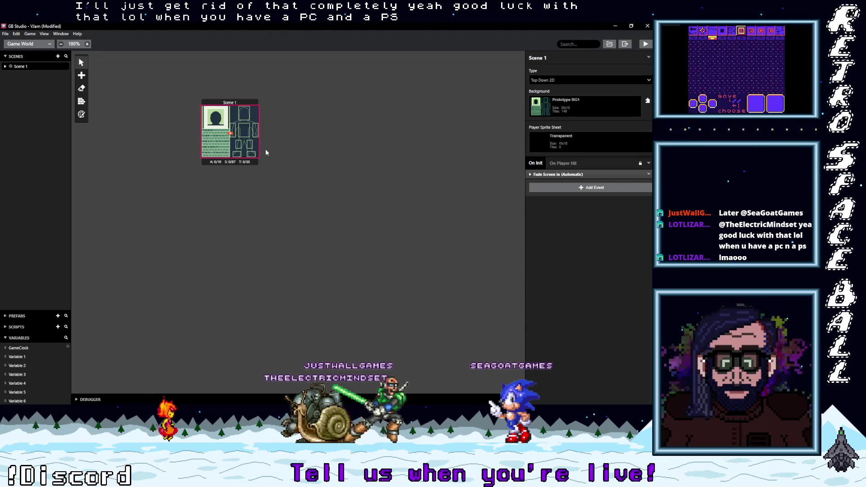
Zoom the world canvas to 300% so Scene 1's ID-card layout is readable.
scroll(271, 149, "up", 2)
scroll(353, 202, "up", 2)
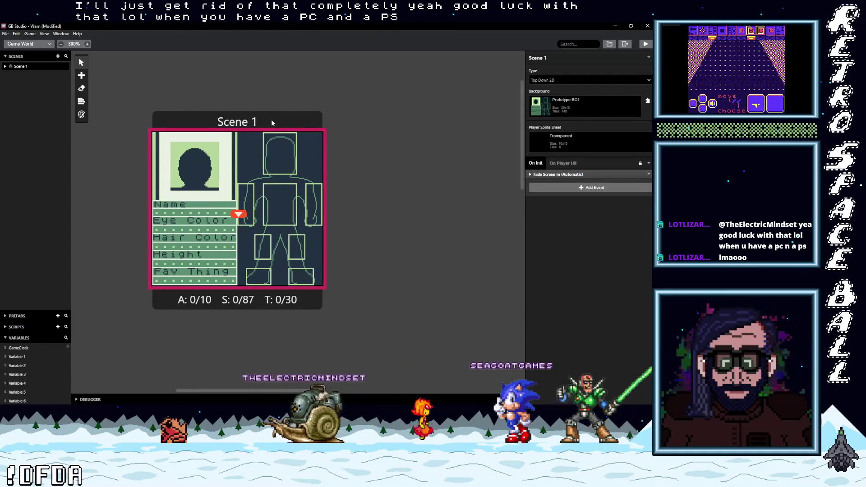
Duplicate Scene 1 beside the original and give the copy the Prototype BG2 background.
left_click_drag(203, 120, 422, 119)
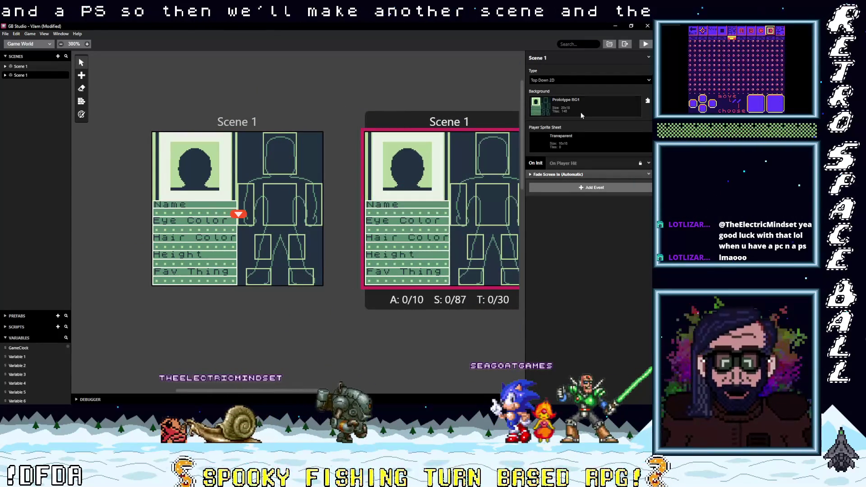
left_click(583, 108)
left_click(579, 169)
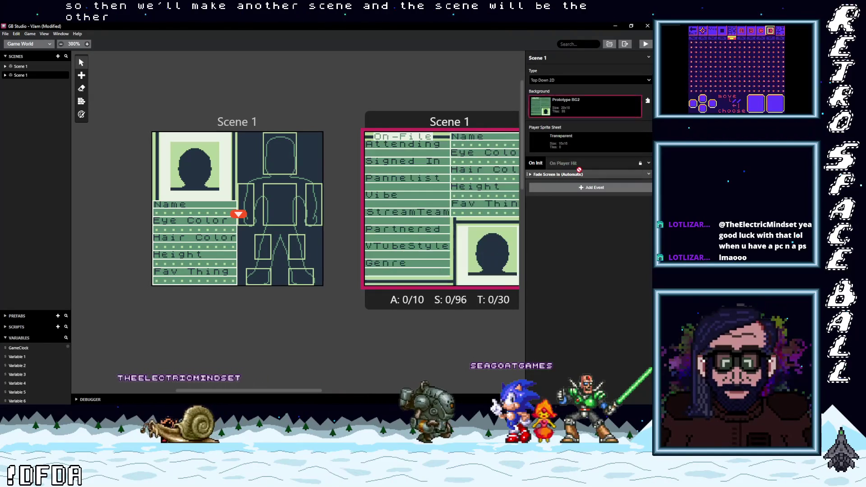
left_click(237, 121)
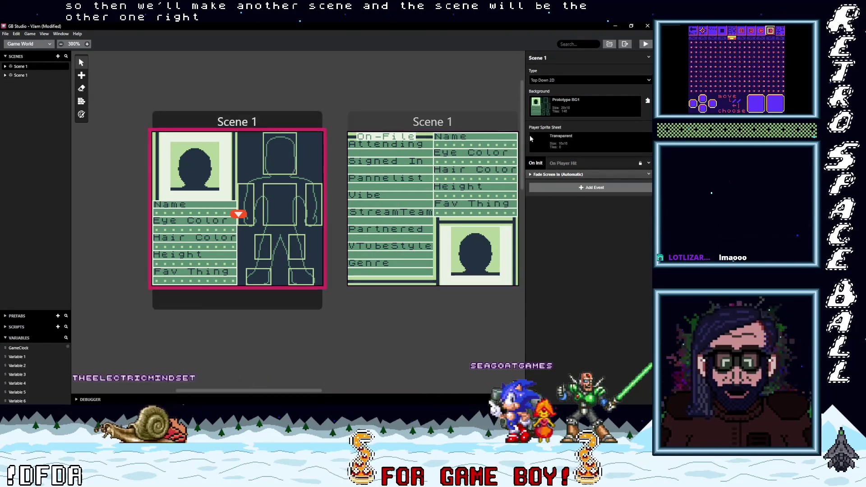
left_click(591, 189)
Add an Attach Script To Button event to Scene 1's On Init, bound to the Start button.
type("utton")
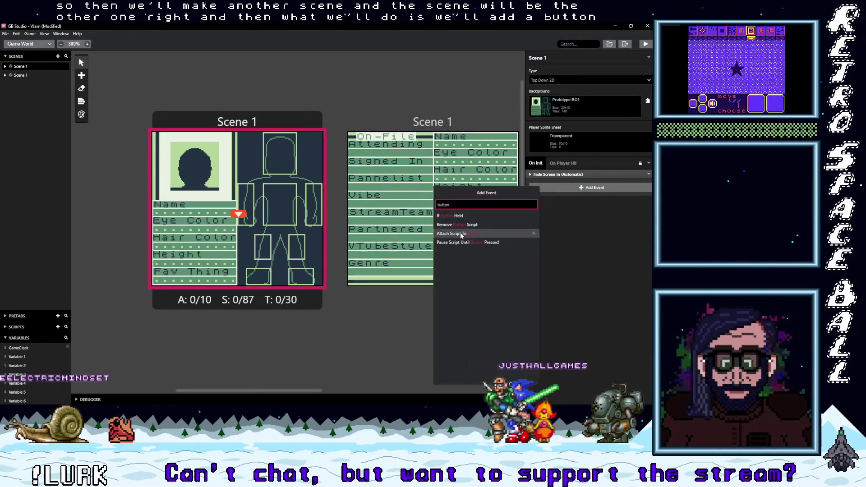
left_click(461, 235)
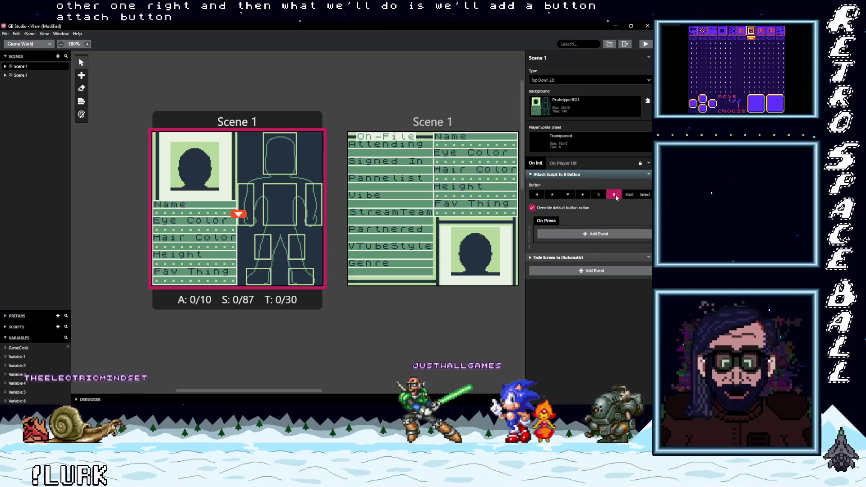
left_click(632, 195)
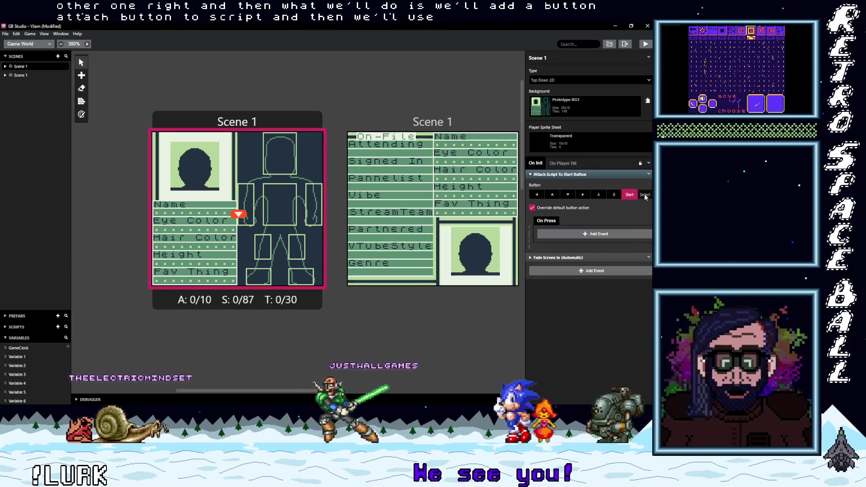
left_click(631, 195)
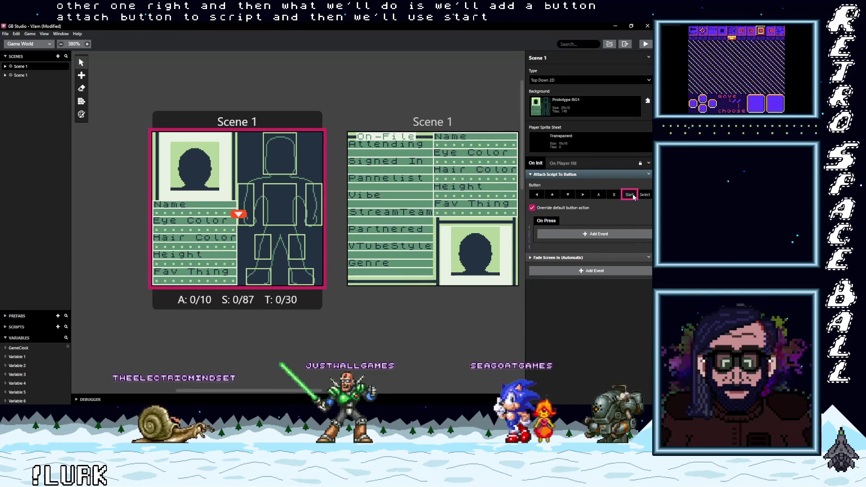
left_click(631, 194)
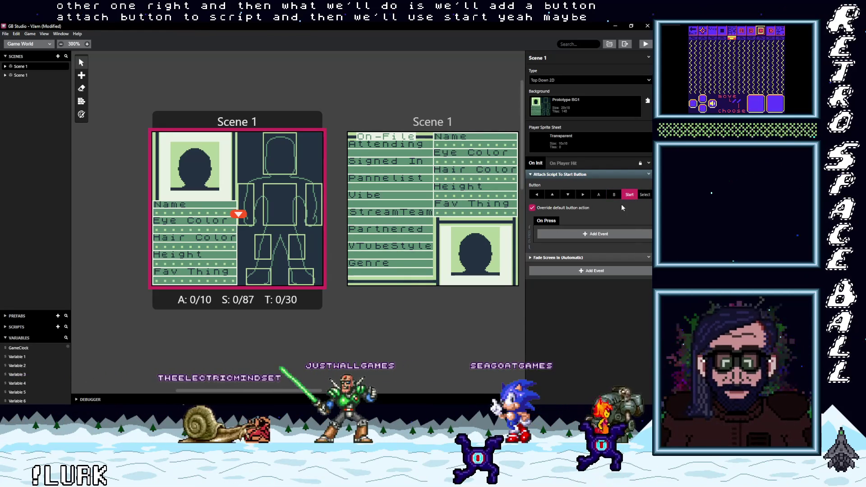
Add a Change Scene event to the Start button's On Press script.
left_click(575, 233)
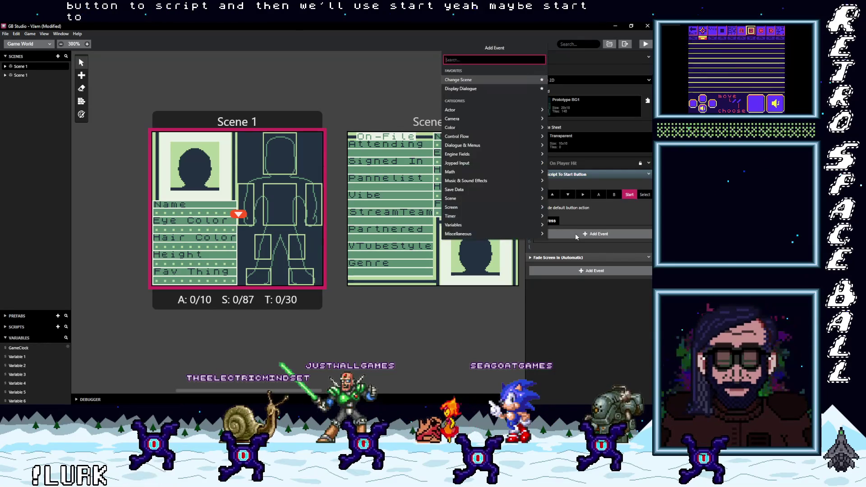
type("chan")
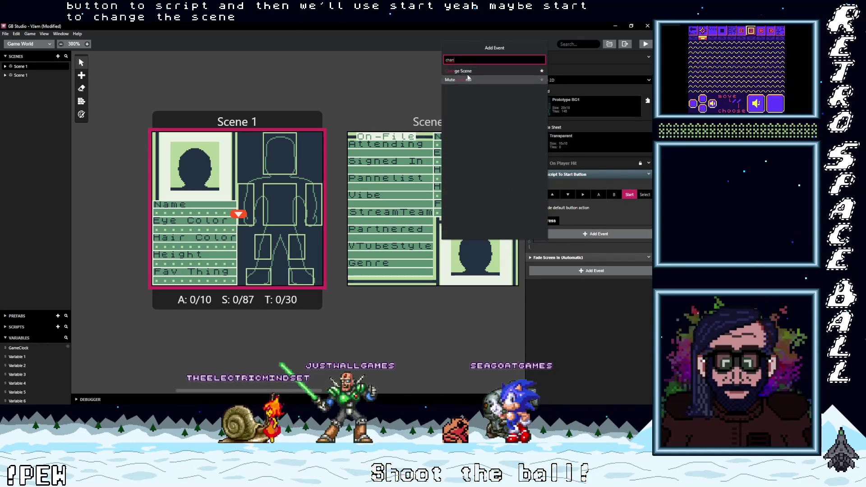
left_click(465, 71)
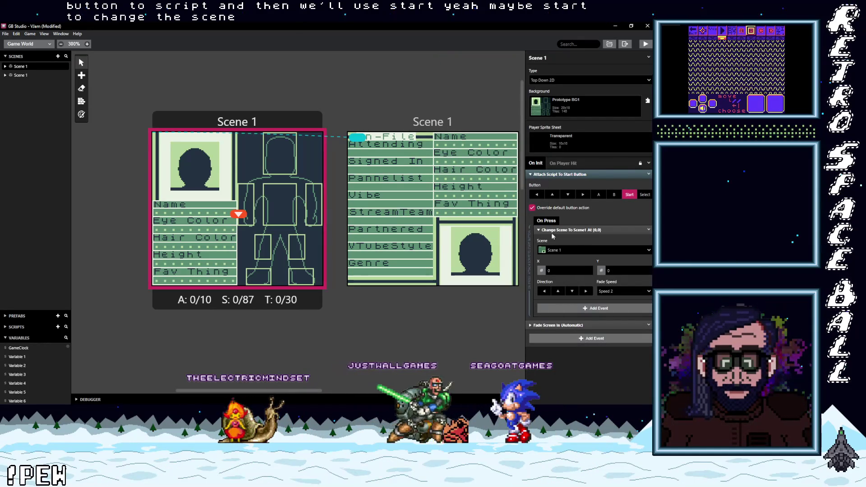
left_click(394, 115)
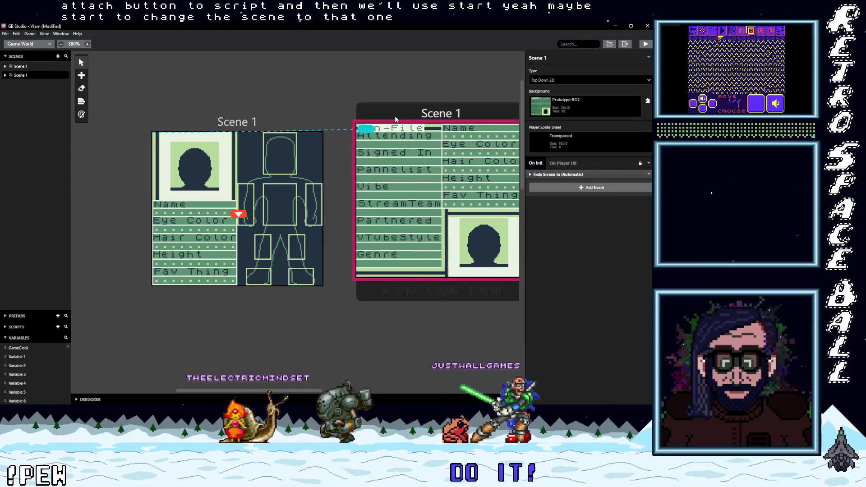
left_click_drag(395, 117, 385, 119)
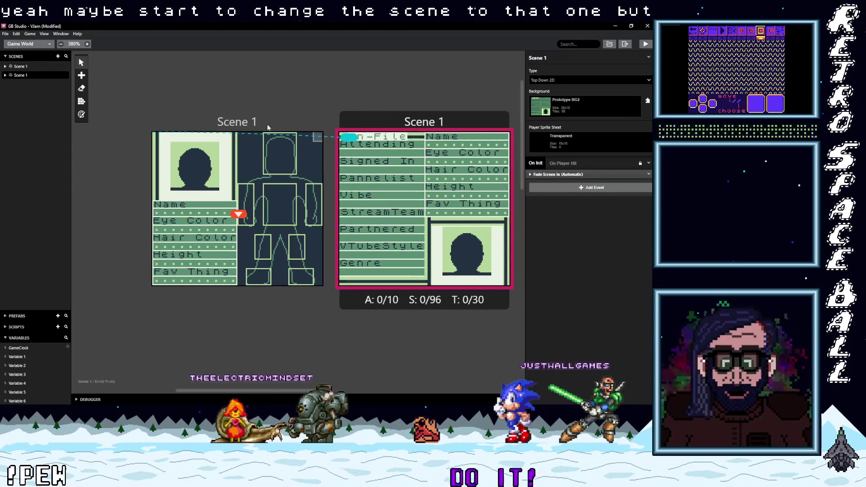
left_click(235, 181)
Add Store Current Scene On Stack and move it above the Change Scene event.
left_click(580, 243)
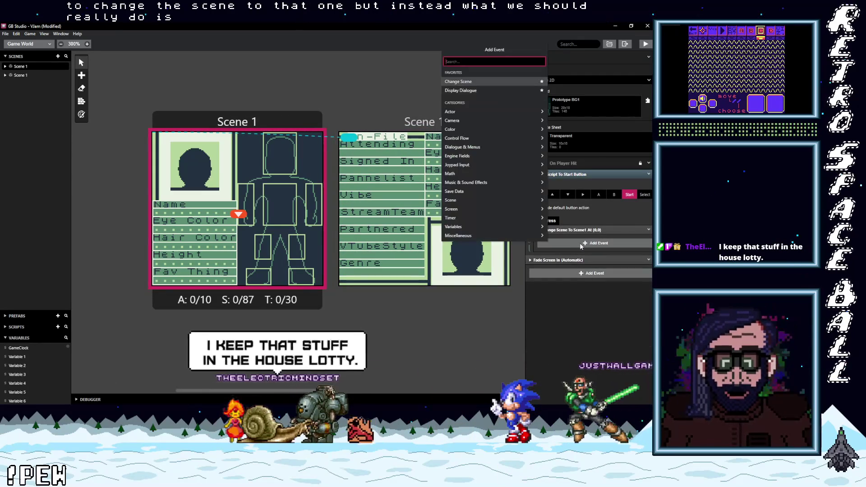
type("store")
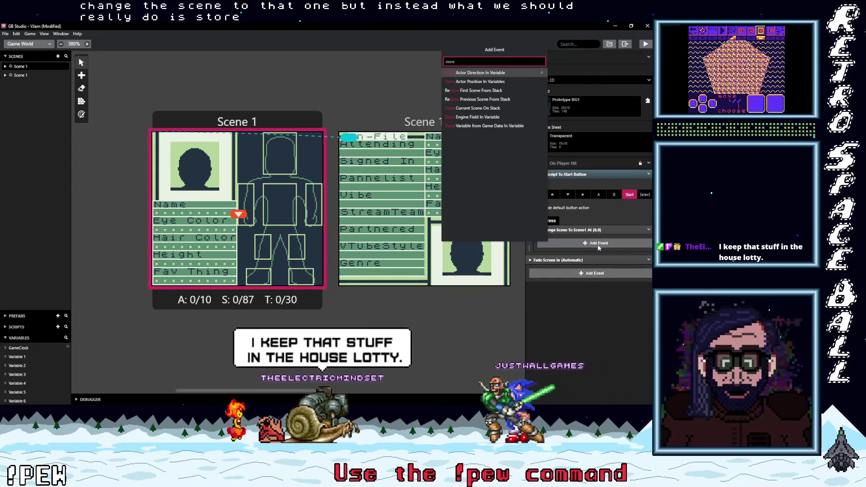
left_click(476, 108)
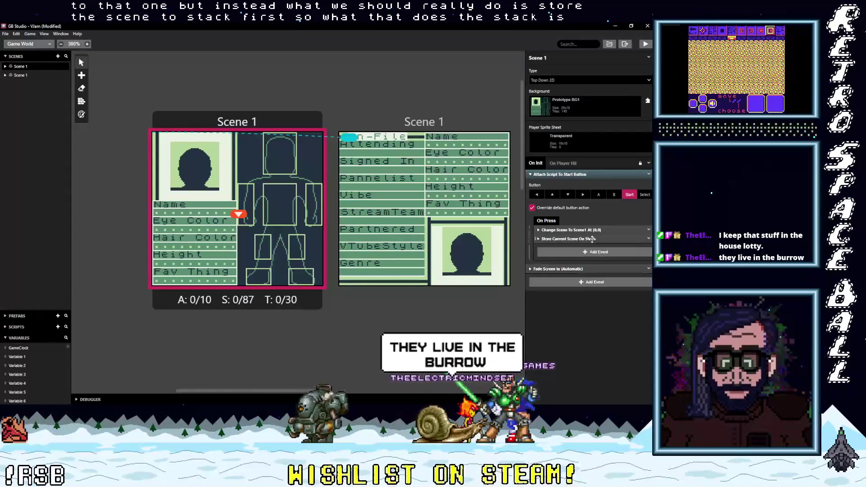
left_click_drag(586, 240, 597, 230)
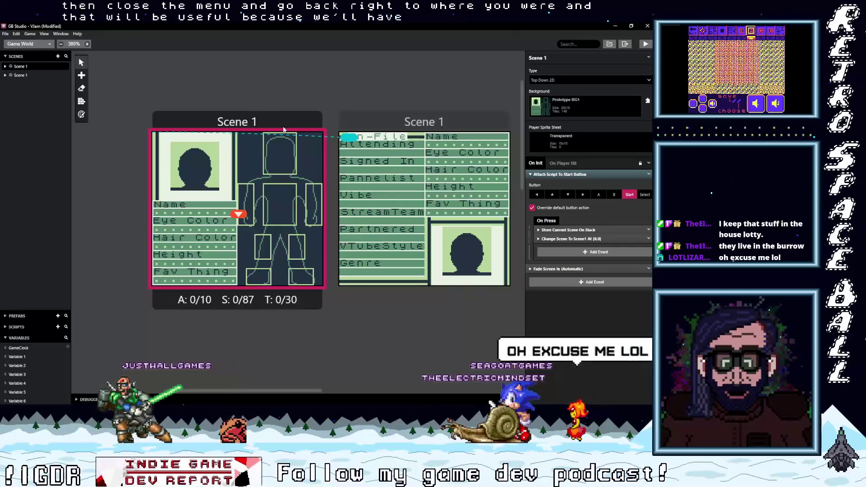
Name the first scene 'Npc 1' and erase the second scene's old name.
left_click(537, 57)
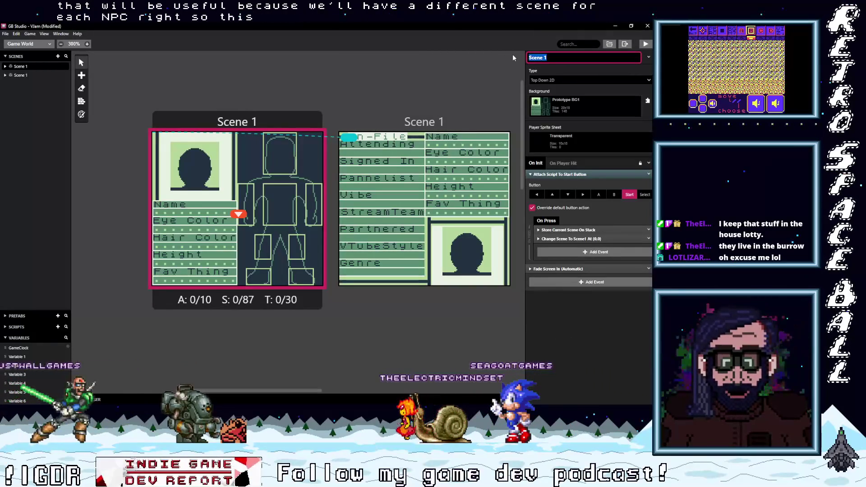
type("Npc 1")
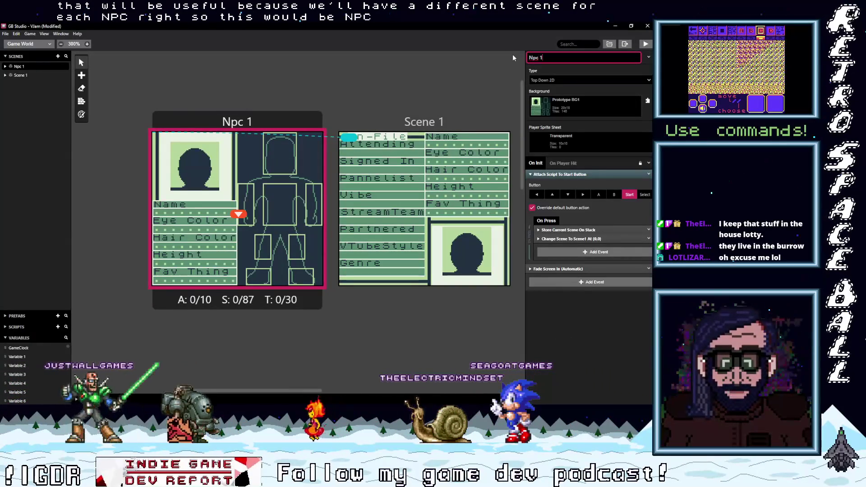
left_click(487, 122)
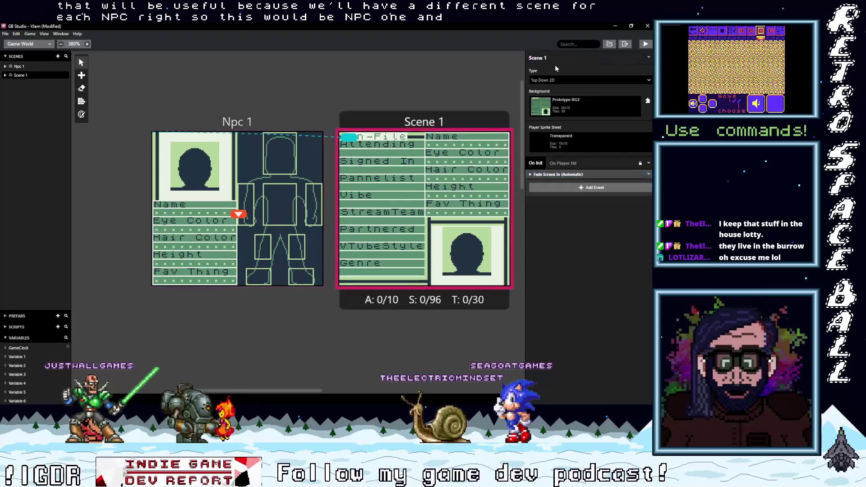
left_click(561, 60)
key("BackSpace")
key("BackSpace")
key("BackSpace")
type("NPC File")
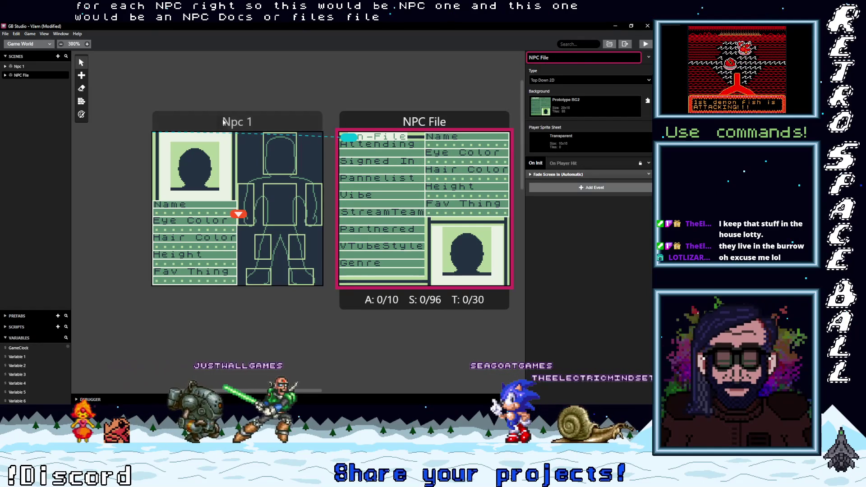
Correct the first scene's name to 'NPC 1' and add '1' to the second scene's name.
left_click(237, 121)
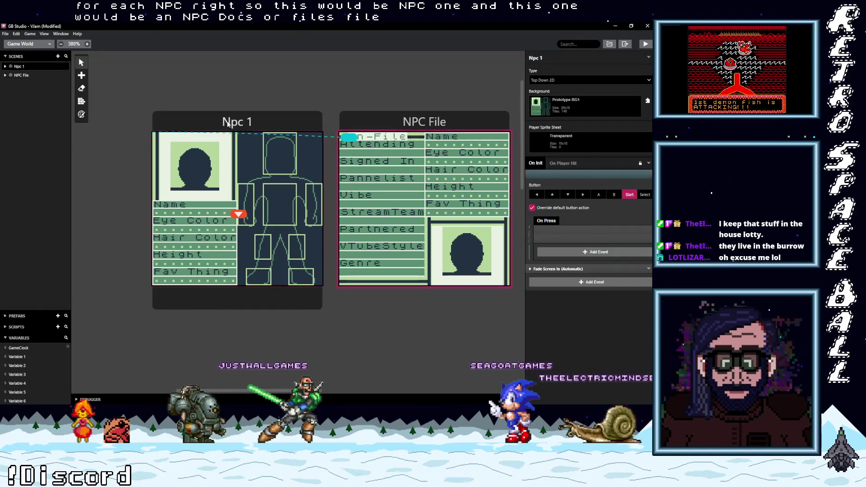
double_click(534, 58)
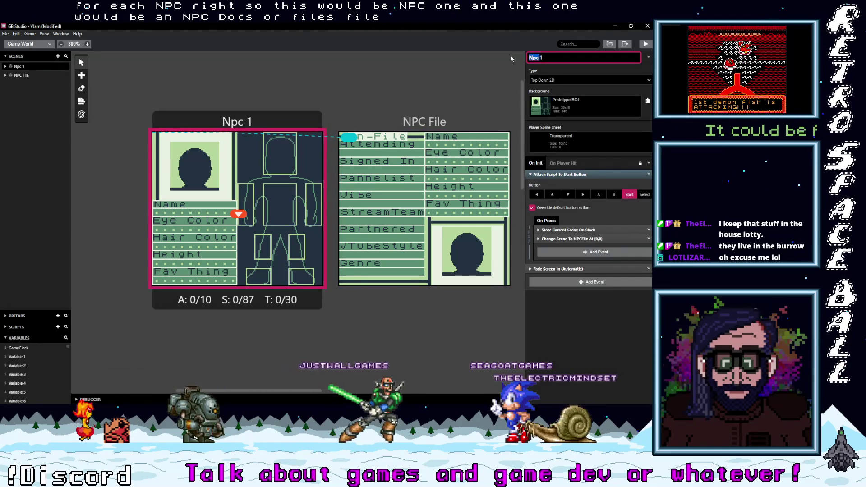
type("NPC")
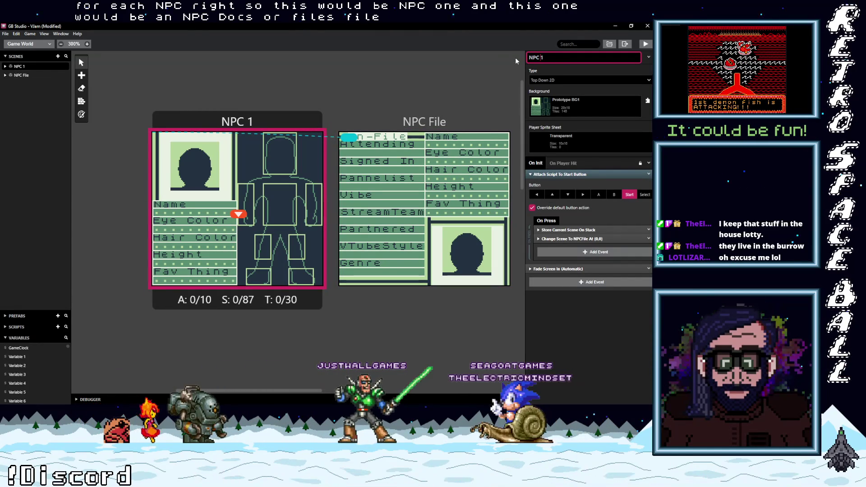
left_click(426, 122)
left_click(546, 57)
type("1")
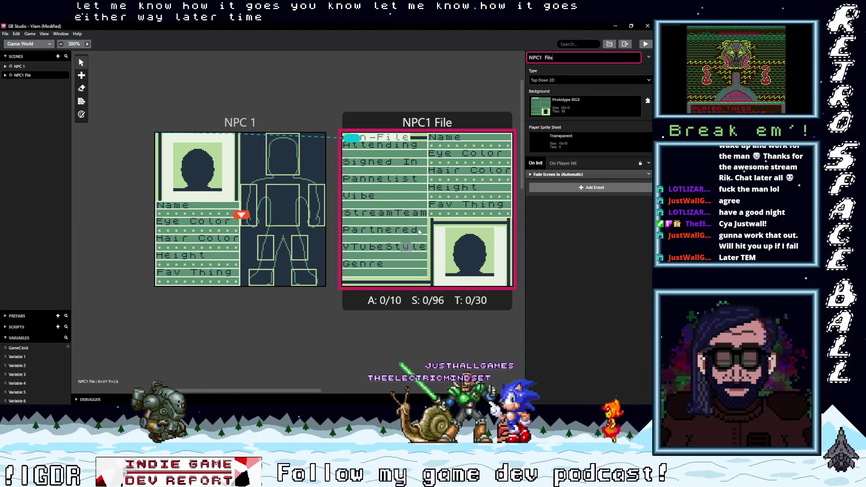
Confirm the NPC1 File scene name by clicking away from the name field.
left_click(361, 167)
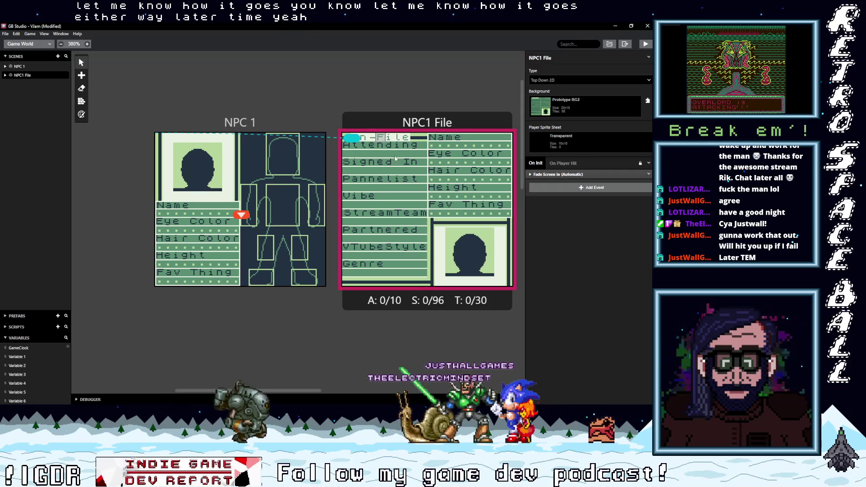
Add an Attach Script To Button event bound to Start in NPC1 File's script.
left_click(582, 187)
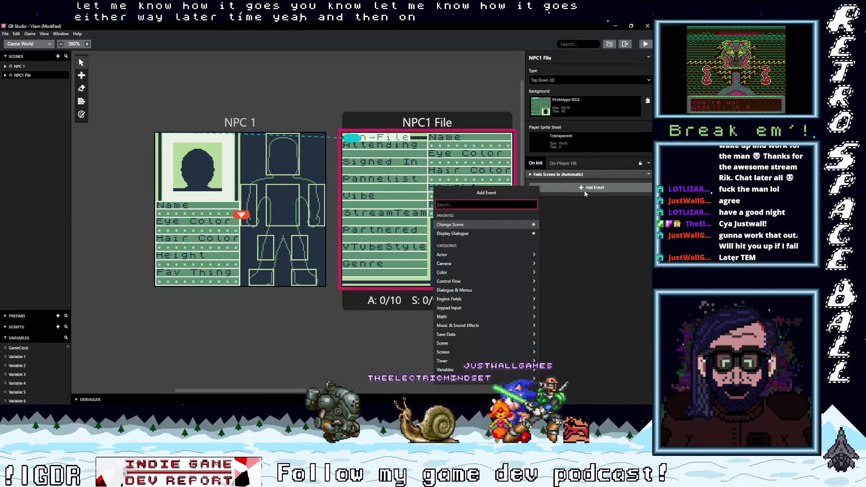
type("subut")
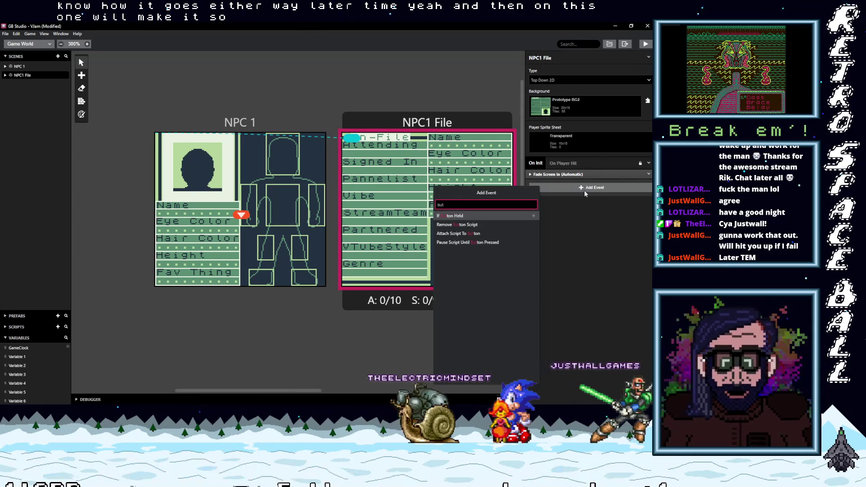
key("Down")
key("Down")
key("Return")
left_click(629, 195)
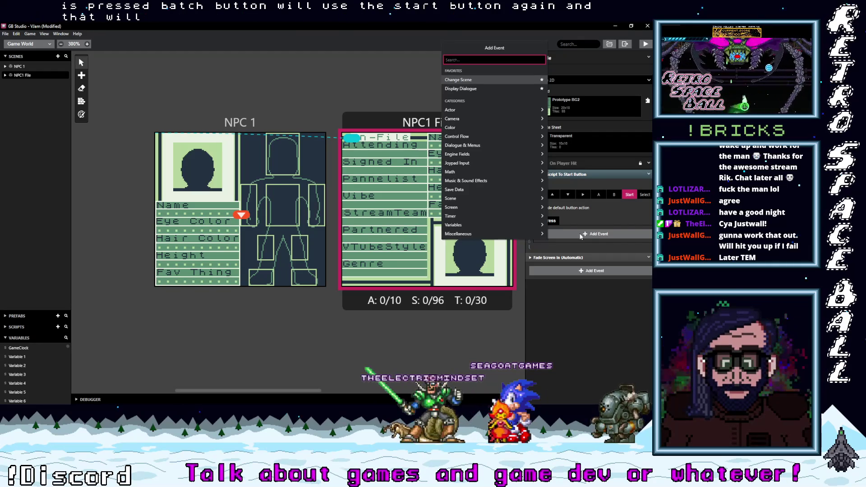
Add Restore Previous Scene From Stack under On Press and check the player sprite sheet list.
type("rest")
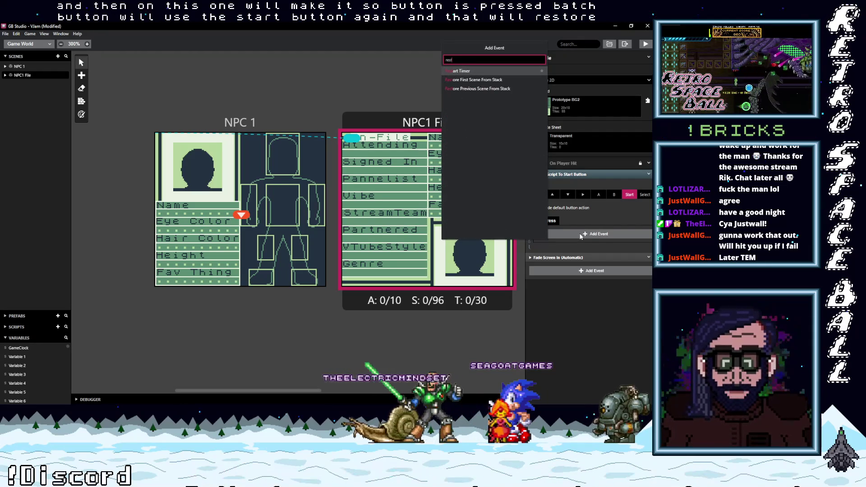
left_click(502, 89)
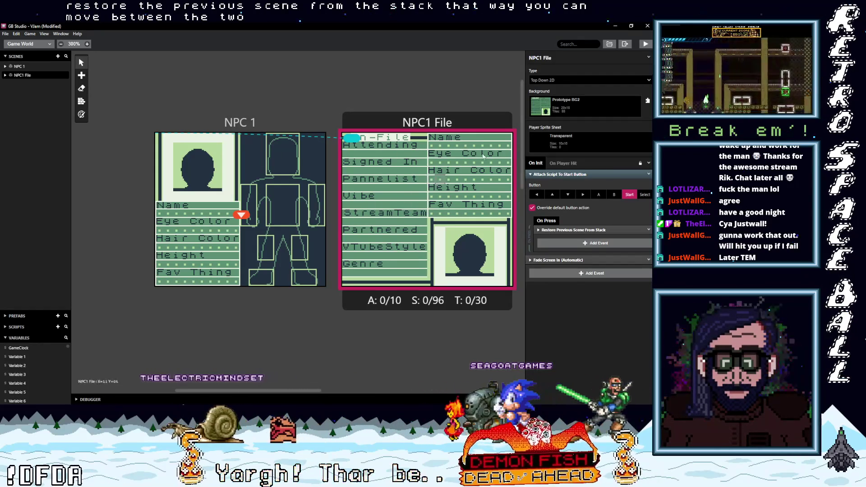
left_click(567, 141)
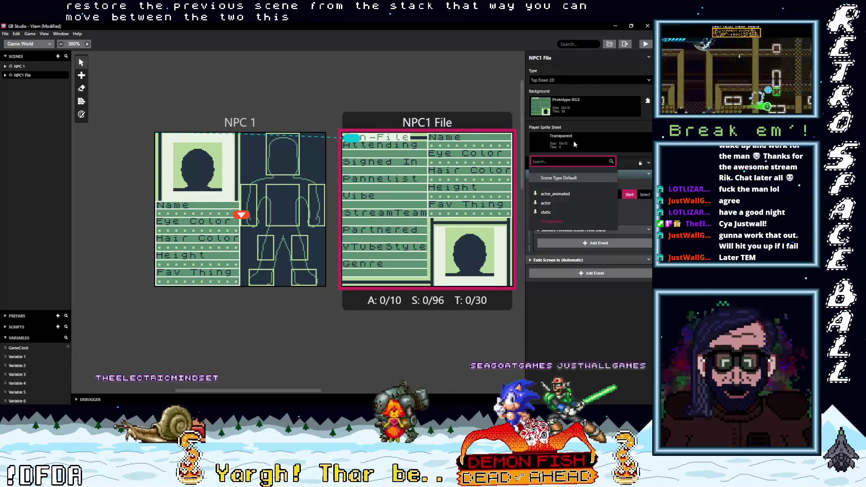
left_click(574, 144)
key("alt+Tab")
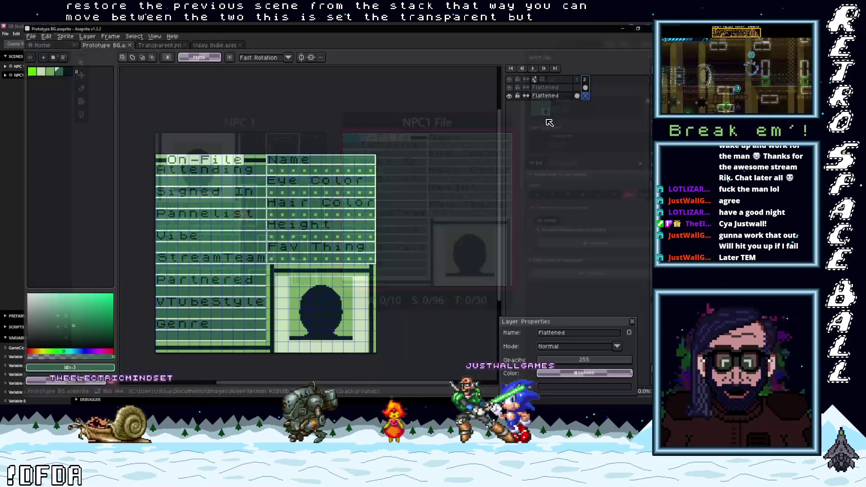
Open Transparent.png zoomed in with the pixel grid, and draw a first dark navy pixel.
left_click(139, 43)
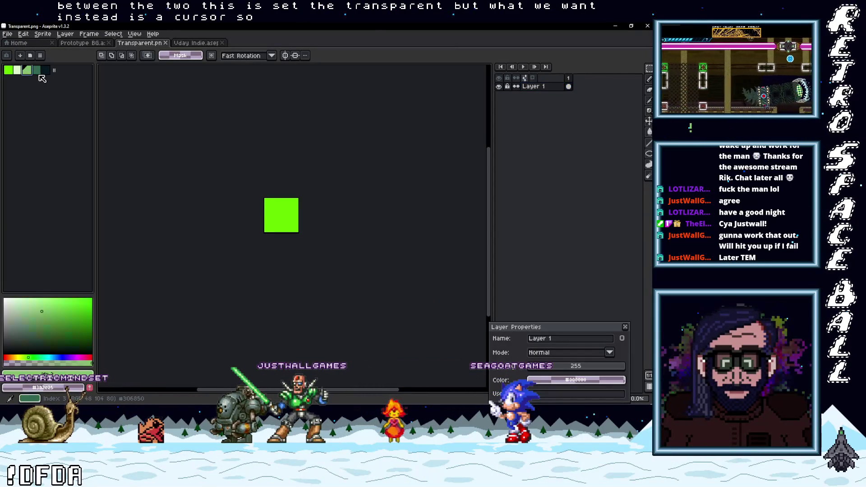
left_click(18, 69)
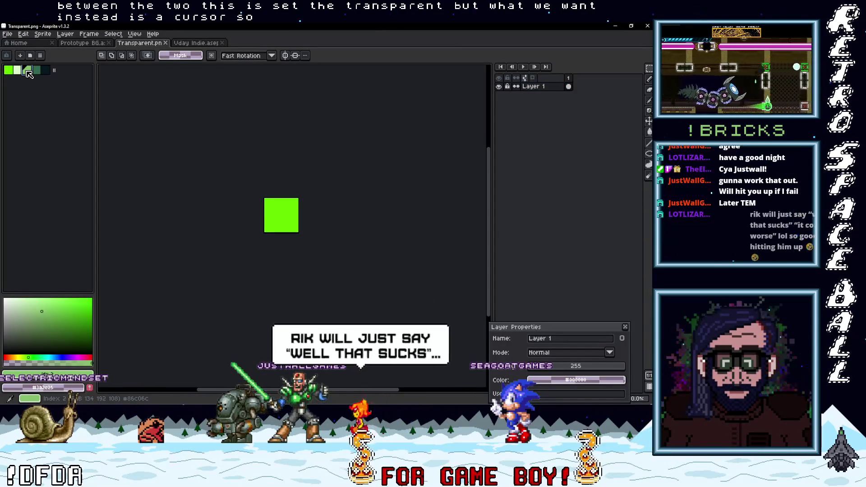
scroll(291, 229, "up", 3)
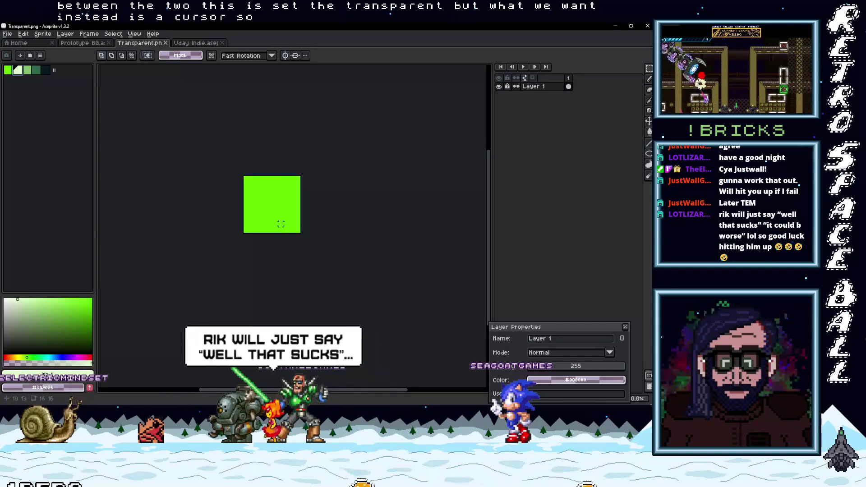
key("ctrl+apostrophe")
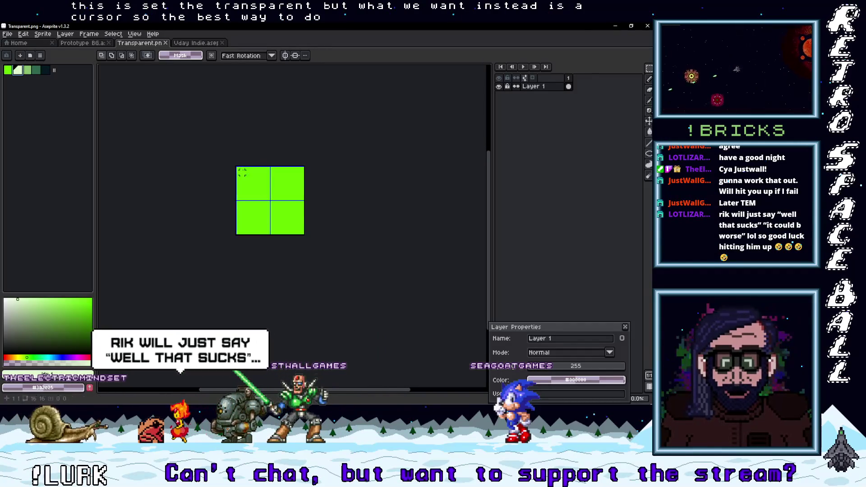
left_click(45, 70)
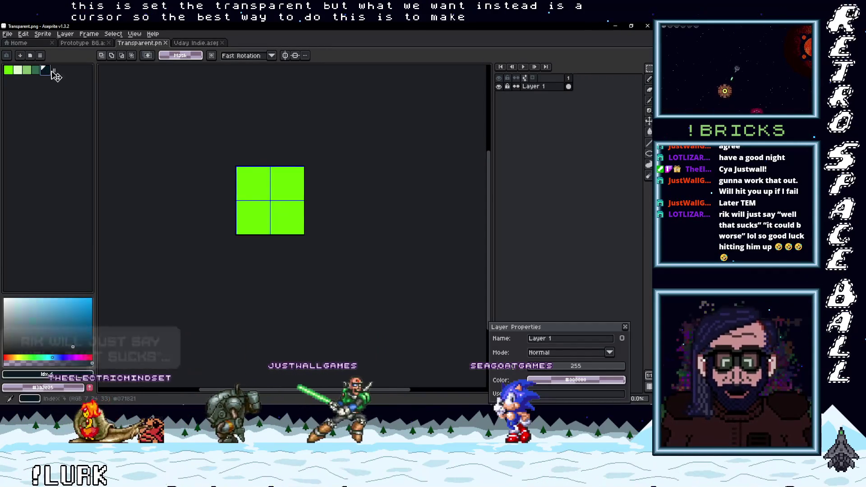
scroll(280, 210, "up", 2)
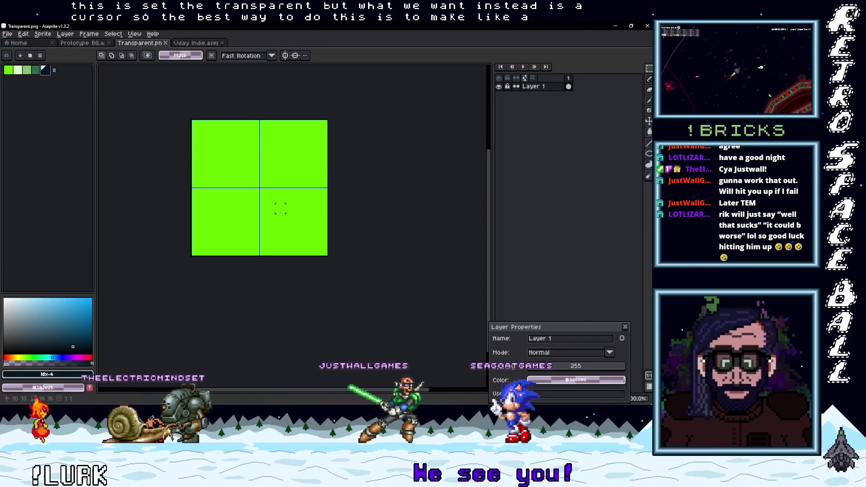
key("b")
left_click(264, 192)
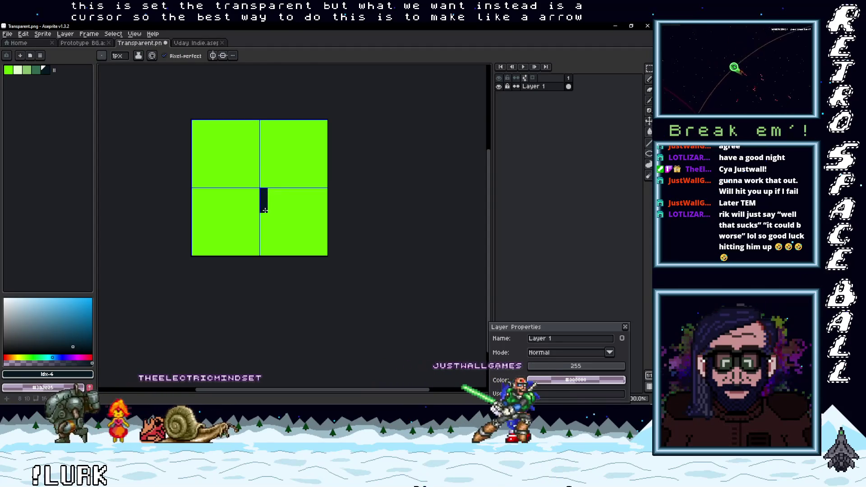
Draw the arrow cursor with a dark navy outline, light-green fill and dark tip.
left_click(264, 217)
left_click(272, 191)
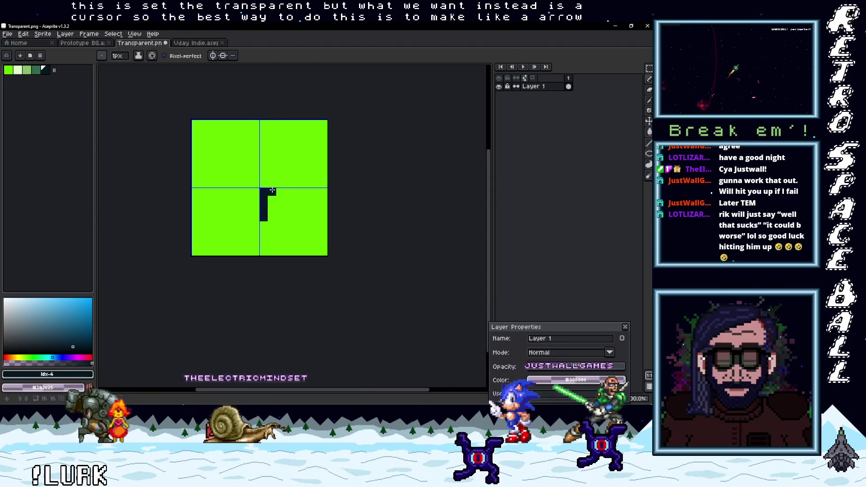
left_click(18, 70)
mouse_move(272, 219)
left_mouse_down()
mouse_move(273, 193)
mouse_move(306, 226)
left_mouse_up()
left_click_drag(281, 192, 307, 203)
left_click(44, 70)
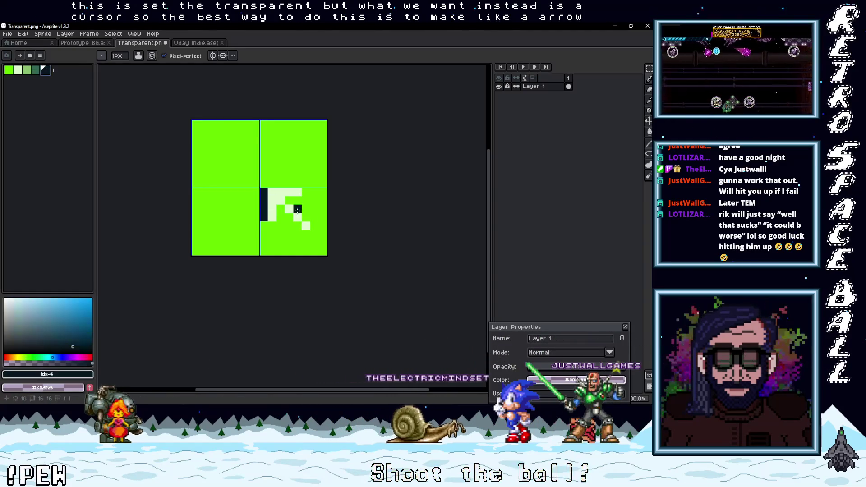
left_click(308, 234)
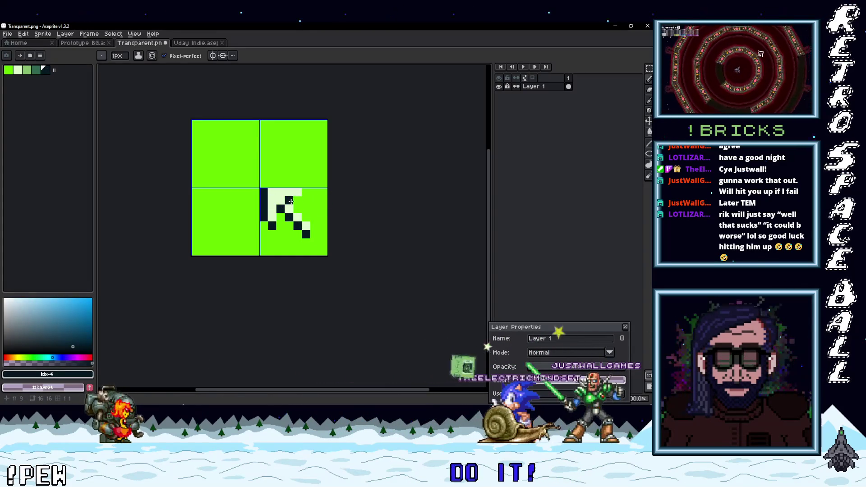
Shift the arrow pixels down by one pixel and commit the move.
scroll(324, 210, "down", 3)
scroll(322, 253, "up", 3)
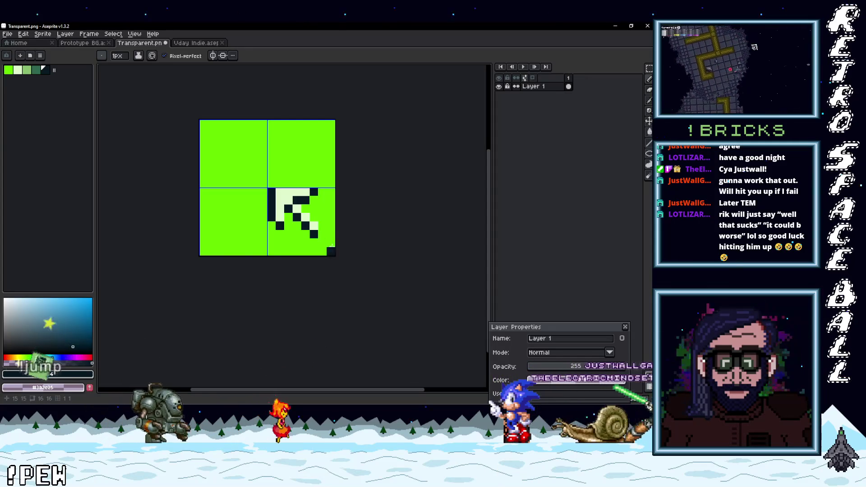
scroll(332, 249, "down", 3)
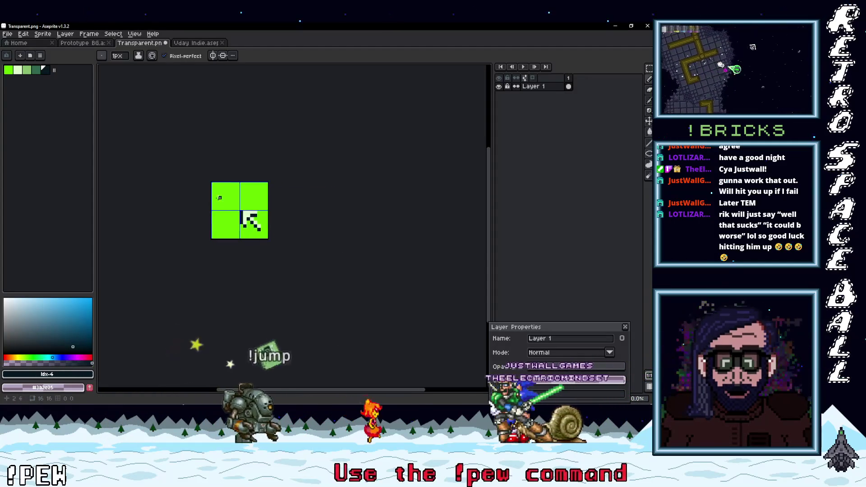
scroll(220, 194, "up", 3)
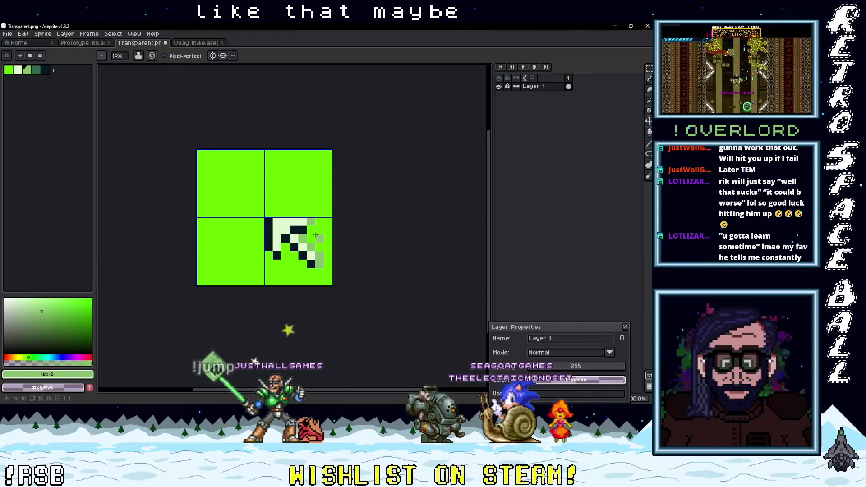
scroll(335, 253, "down", 3)
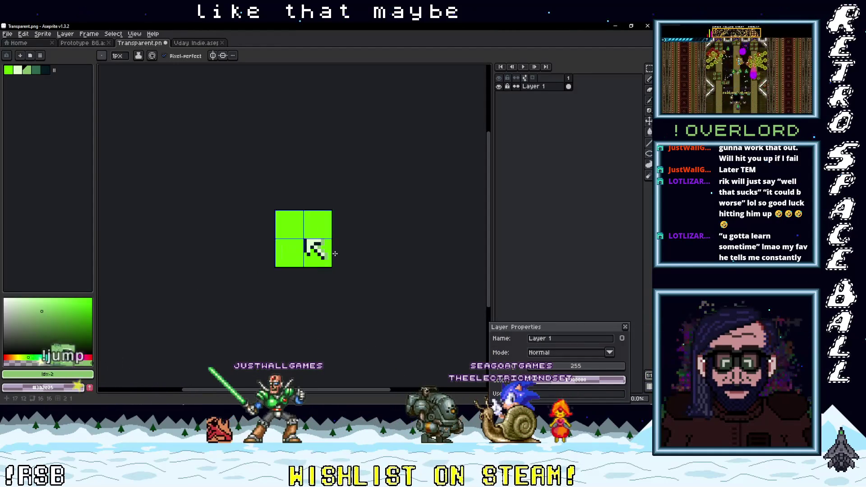
scroll(341, 256, "up", 3)
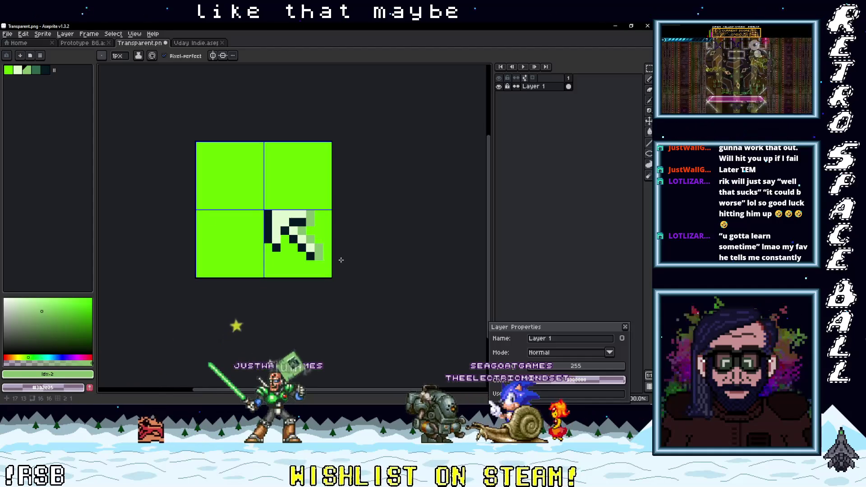
scroll(325, 237, "down", 2)
scroll(325, 246, "up", 3)
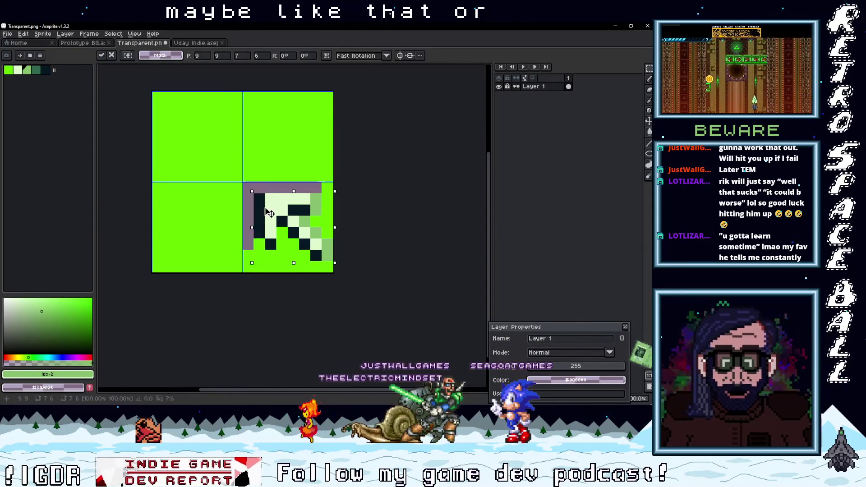
left_click_drag(265, 202, 263, 212)
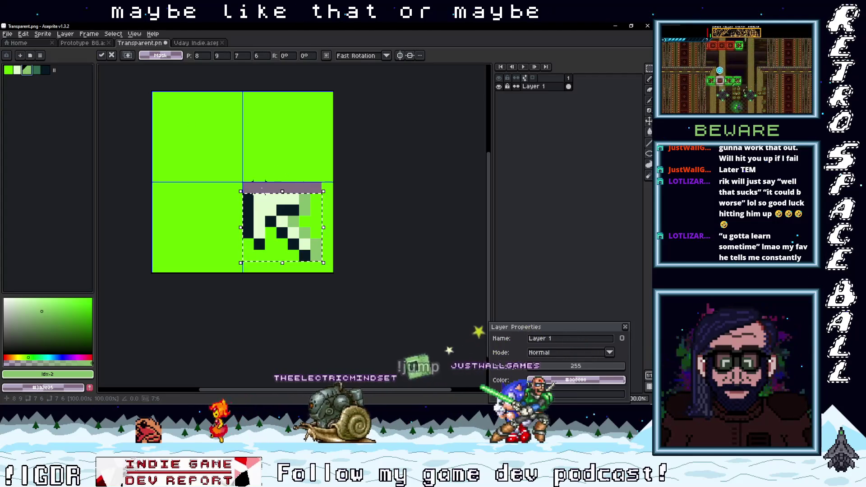
key("ctrl+d")
Paint the grey pixels above the arrow with the bright green #65FF00 background colour.
scroll(332, 239, "down", 4)
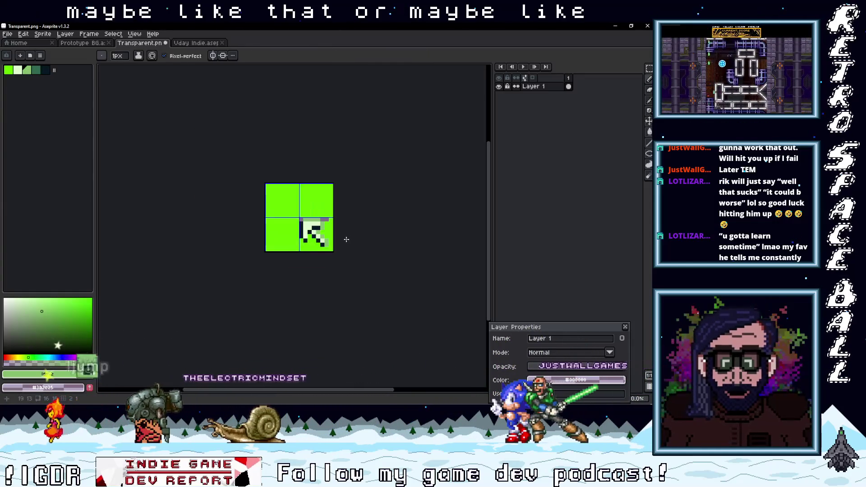
scroll(299, 238, "up", 3)
left_click(299, 236, "alt")
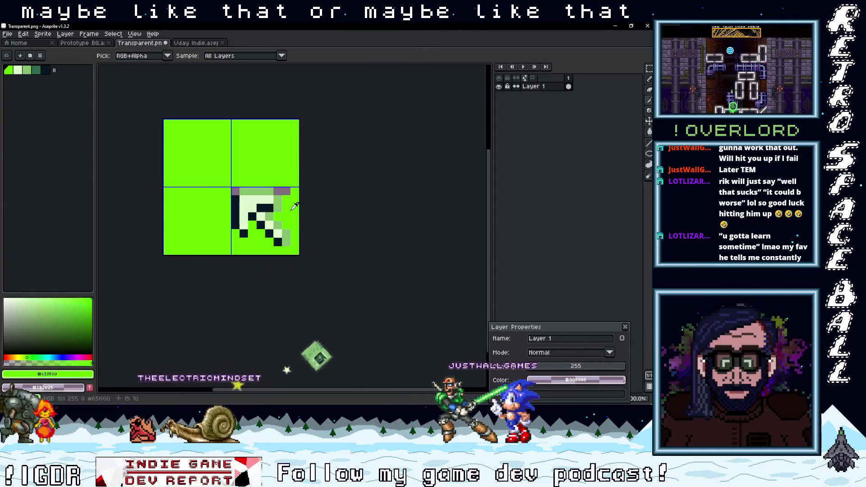
left_click_drag(291, 191, 284, 191)
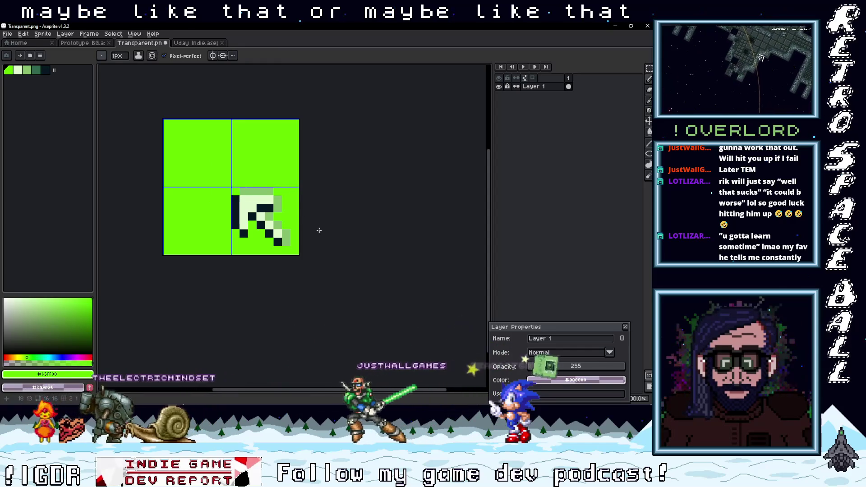
scroll(282, 228, "down", 3)
scroll(298, 235, "up", 2)
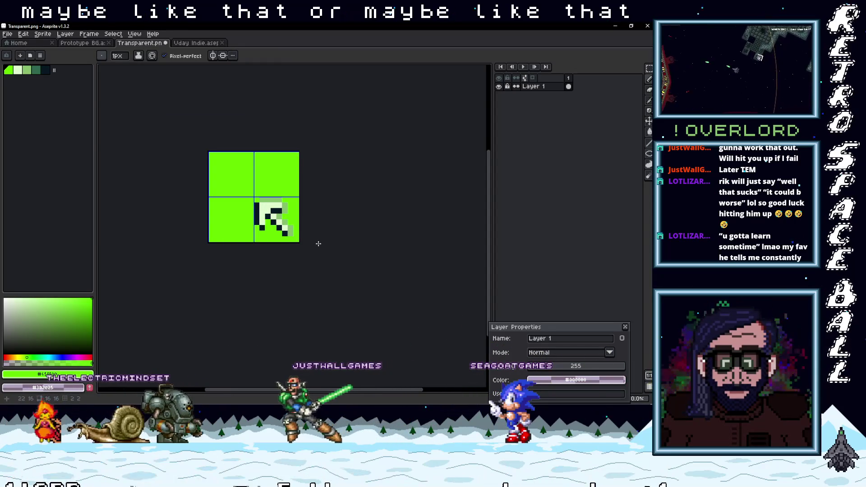
scroll(318, 243, "down", 1)
scroll(317, 233, "up", 1)
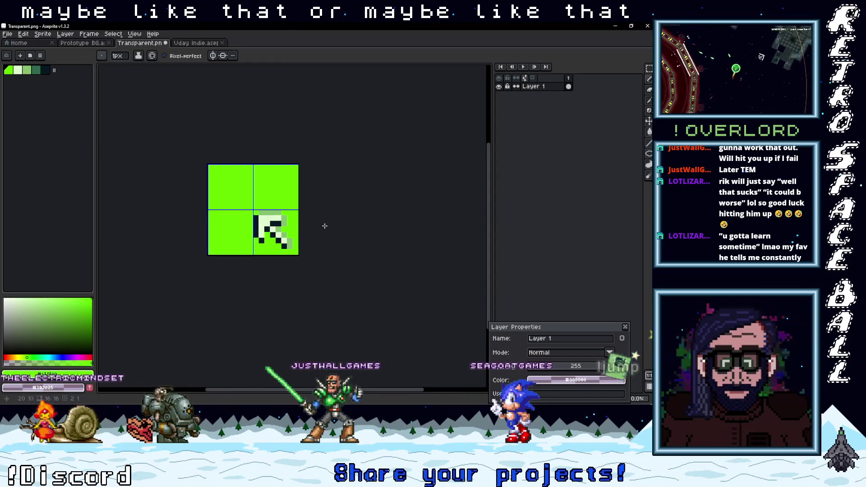
Minimize the GB Studio window and bring up Save As for the arrow sprite.
left_click(8, 34)
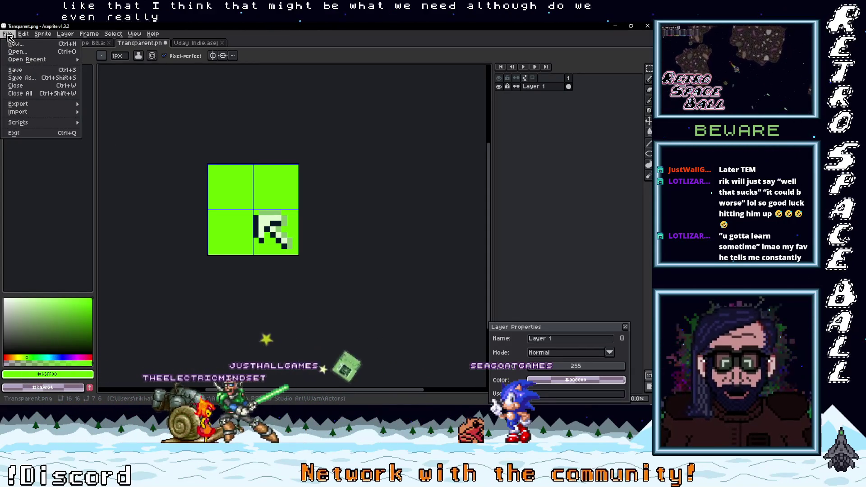
mouse_move(23, 34)
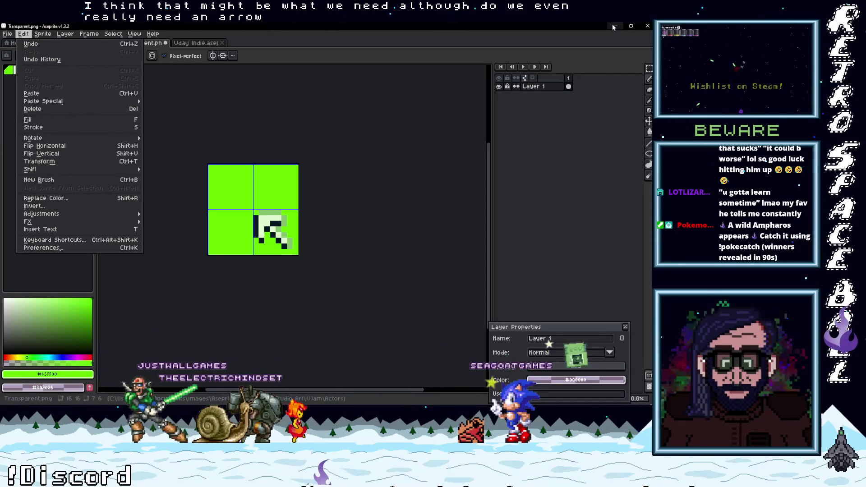
key("alt+Tab")
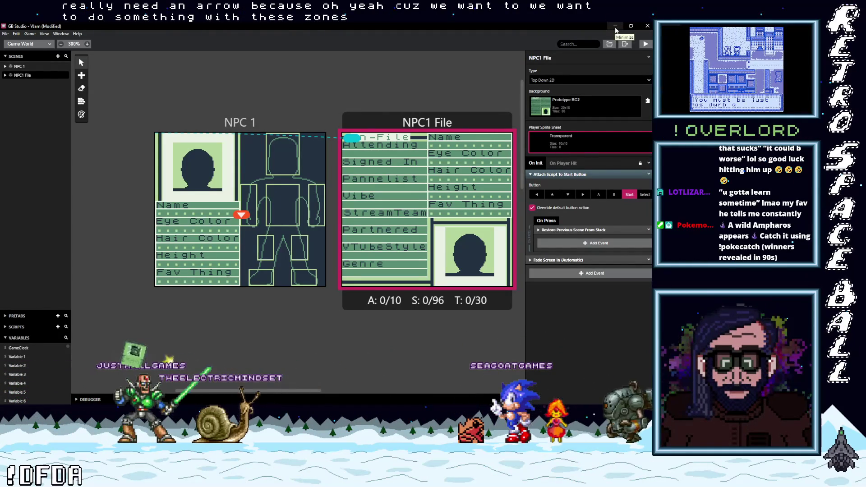
left_click(616, 27)
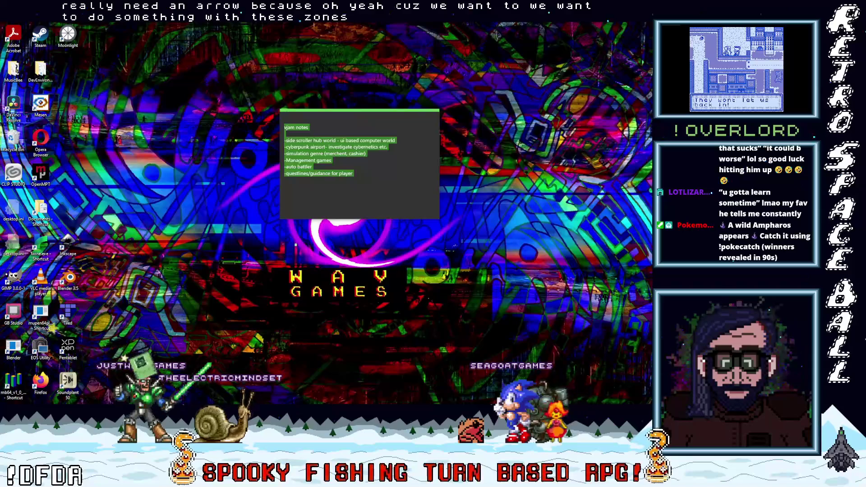
left_click(23, 34)
left_click(51, 59)
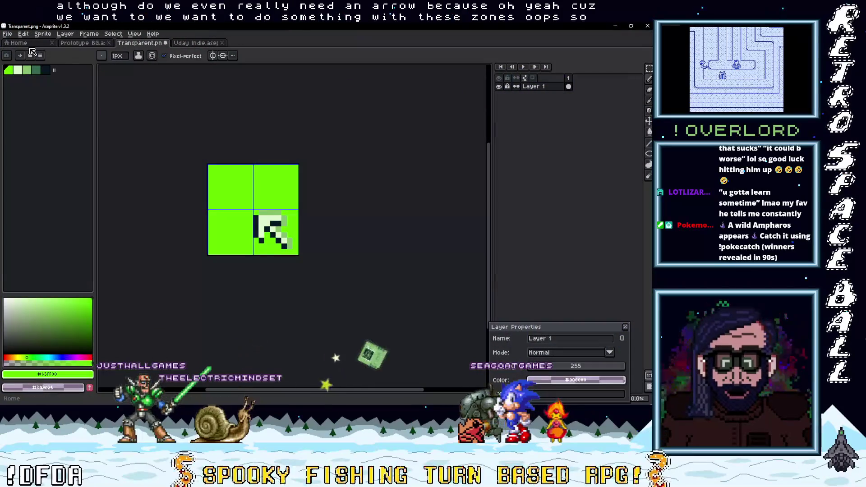
left_click(8, 34)
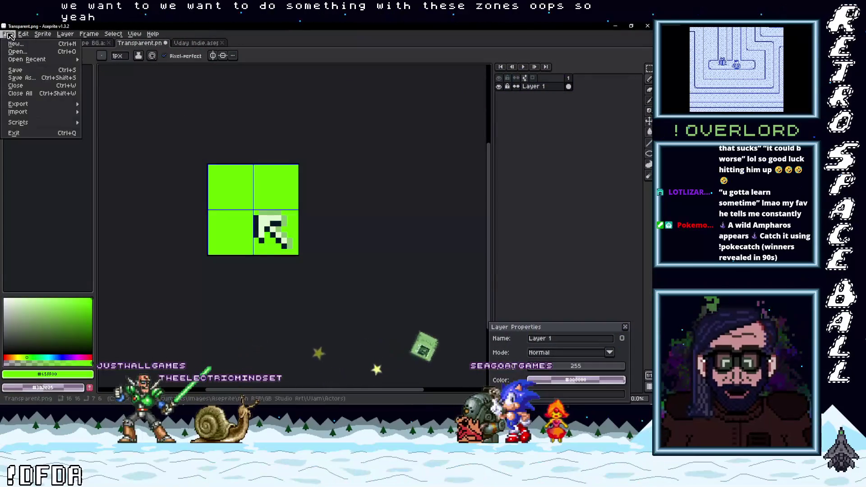
left_click(24, 74)
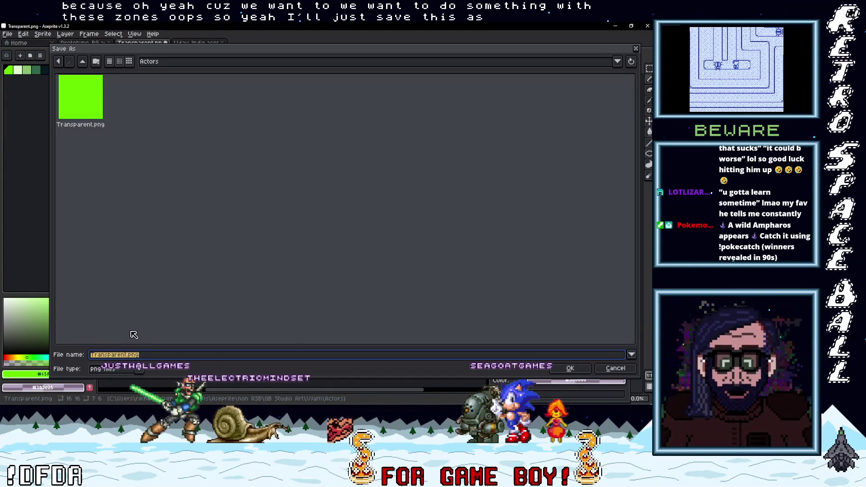
Save the sprite as Cursor1.png in the Actors folder, replacing 'Transparent' in the file name.
left_click(125, 356)
left_click_drag(129, 358, 49, 352)
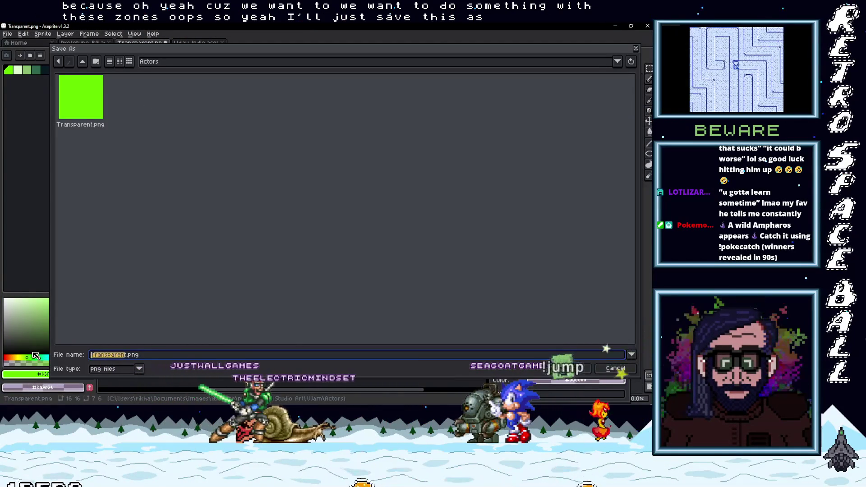
key("BackSpace")
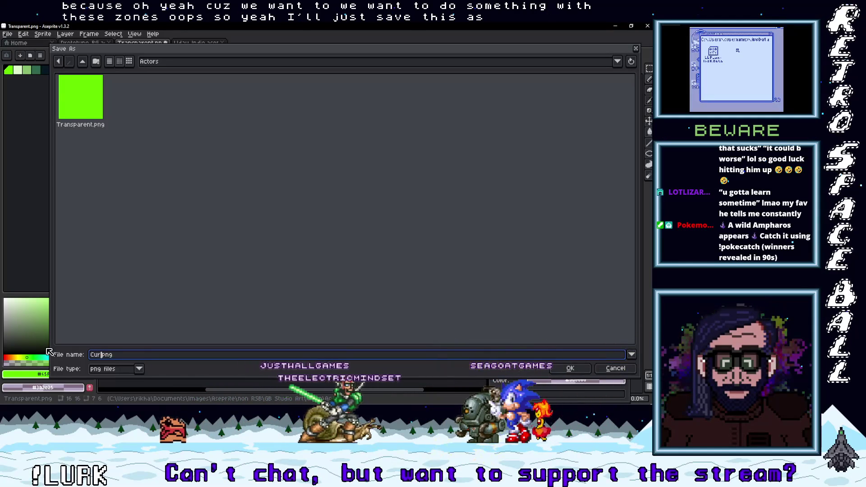
type("Cursor")
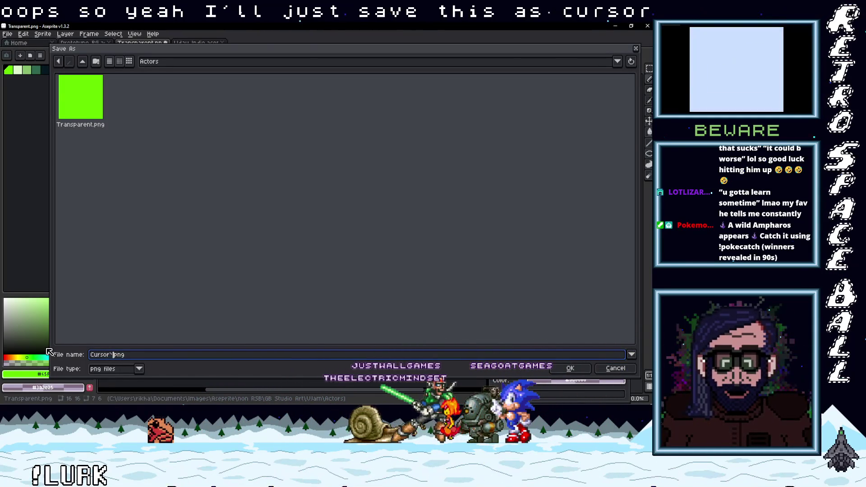
type("1")
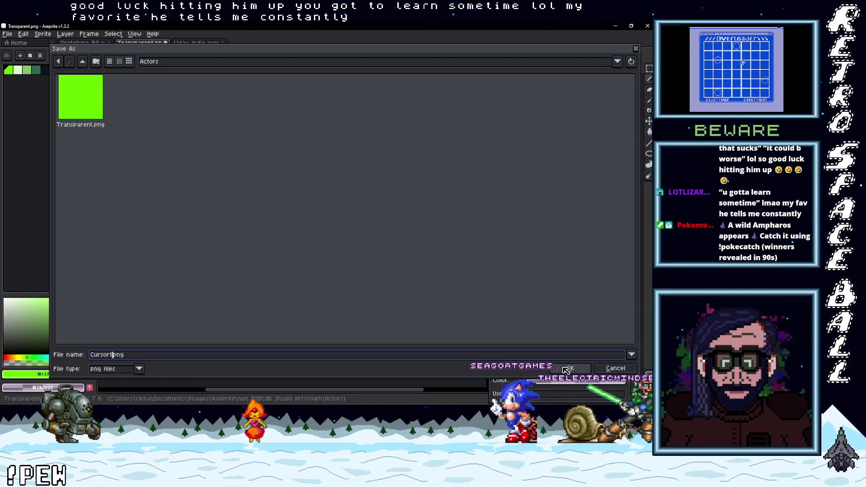
left_click(582, 370)
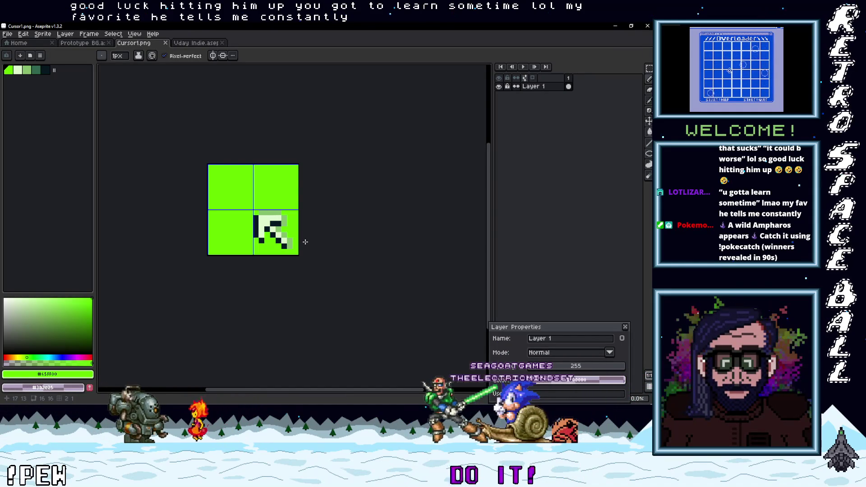
Try a pencil pixel on the arrow, undo it, and sample the dark and mid-green colours.
scroll(296, 241, "up", 2)
key("i")
key("b")
scroll(334, 252, "down", 2)
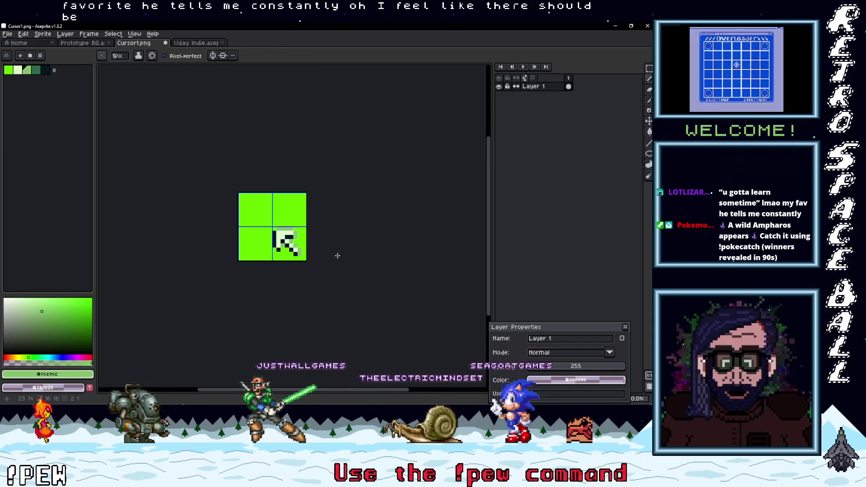
scroll(315, 254, "up", 1)
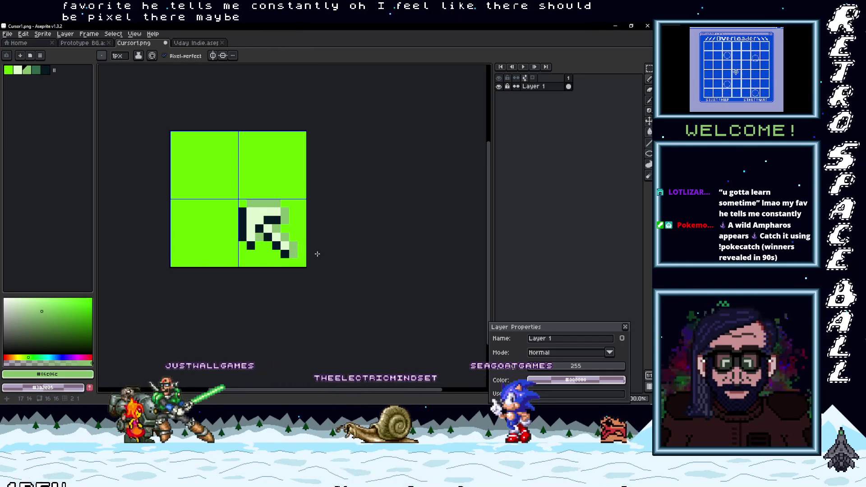
key("ctrl+z")
scroll(257, 249, "up", 1)
key("v")
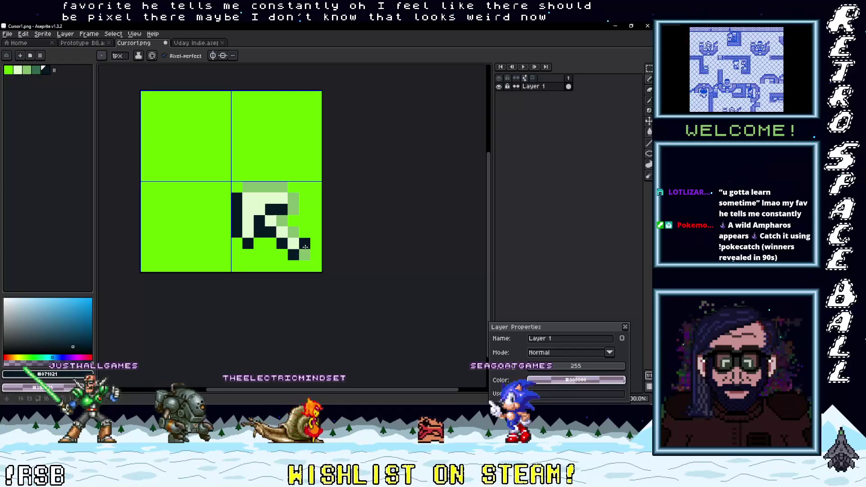
scroll(303, 247, "down", 2)
scroll(299, 248, "up", 1)
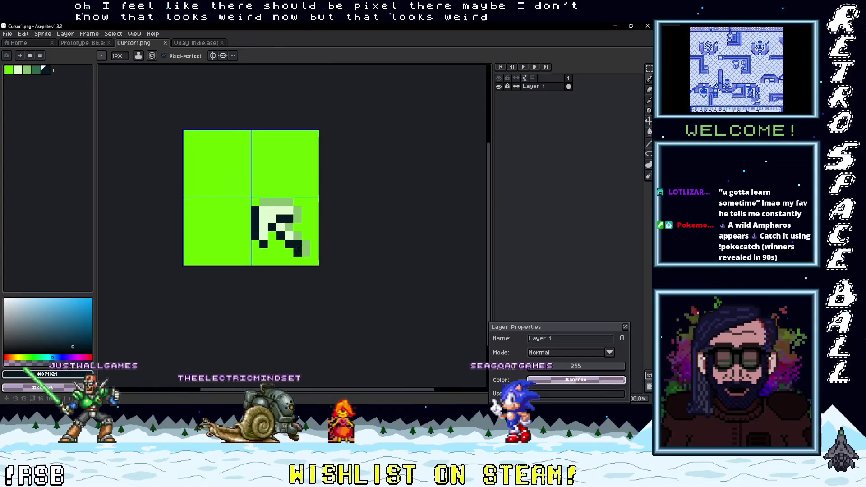
left_click(295, 236, "alt")
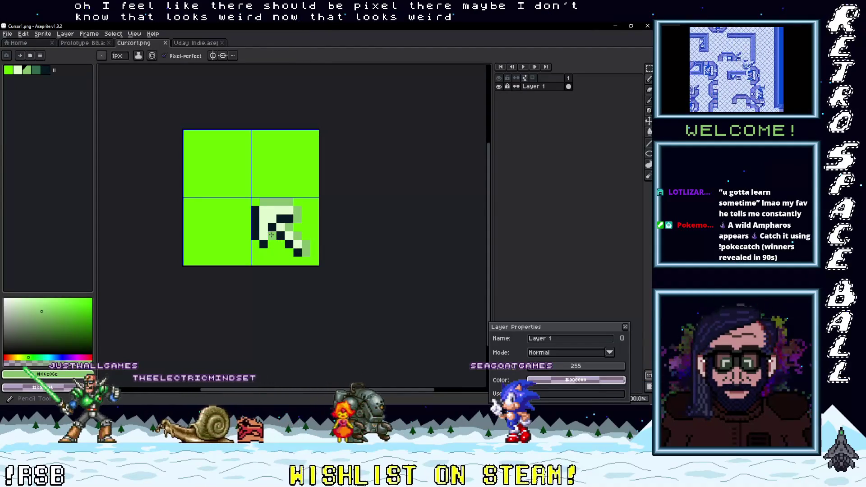
scroll(271, 235, "down", 2)
scroll(297, 256, "up", 1)
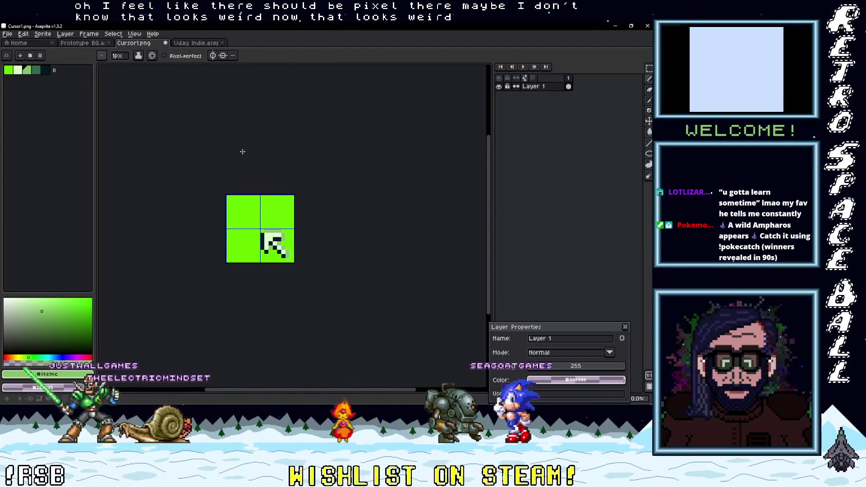
Resave Cursor1.png, then minimize and restore Aseprite.
left_click(7, 34)
left_click(28, 80)
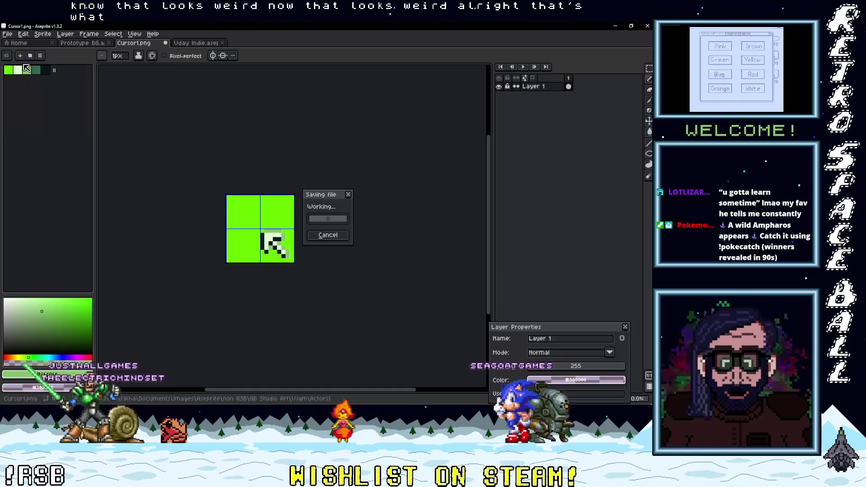
key("Return")
left_click(11, 35)
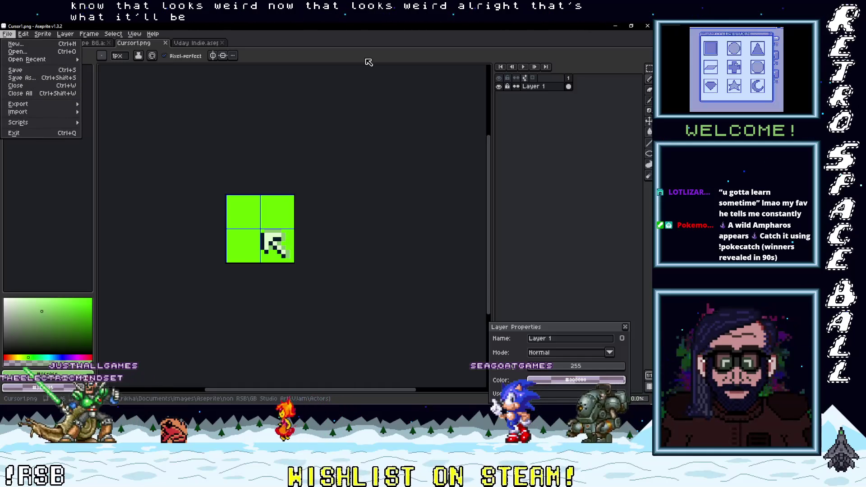
left_click(615, 26)
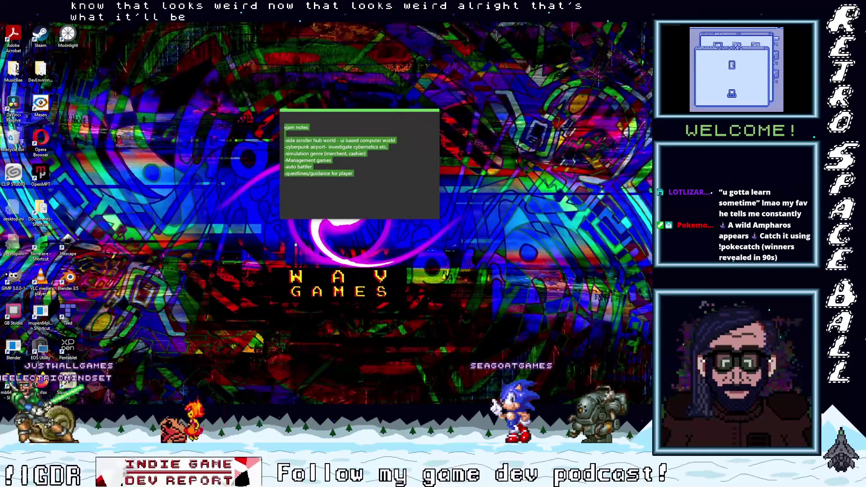
key("alt+Tab")
left_click(146, 47)
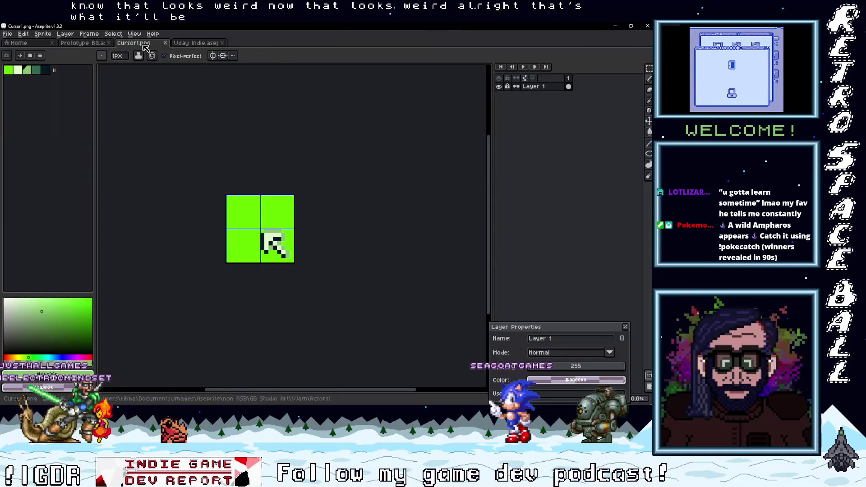
right_click(145, 48)
Copy Cursor1.png from the Actors folder.
left_click(208, 87)
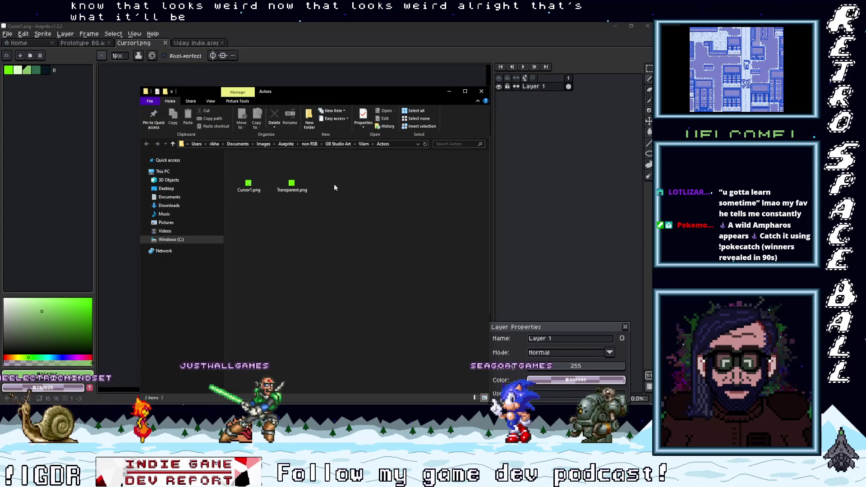
right_click(255, 181)
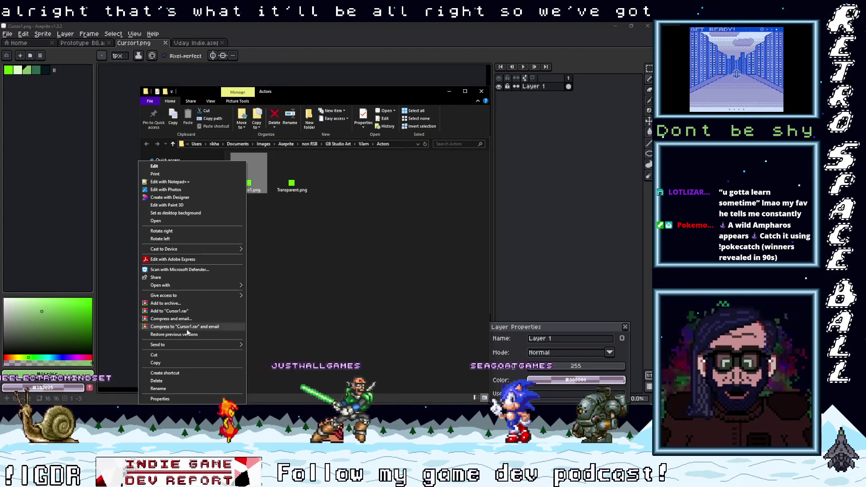
left_click(188, 363)
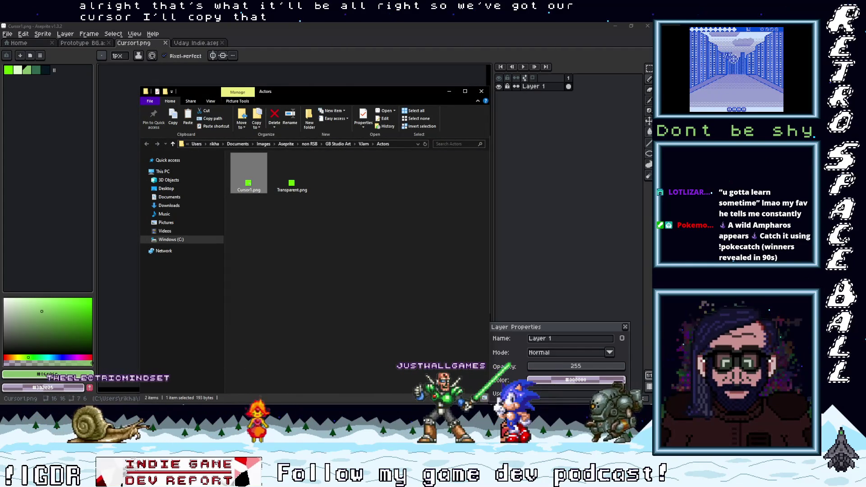
Switch to the Explorer window showing the project's backgrounds folder.
mouse_move(623, 233)
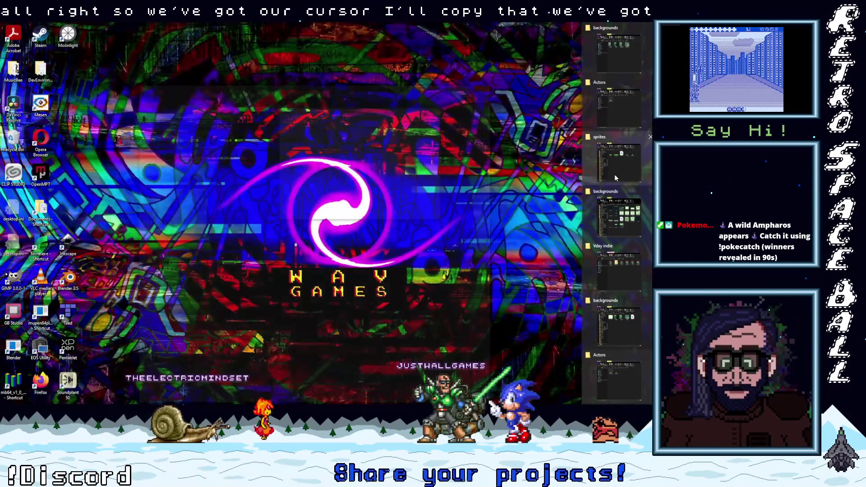
left_click(615, 175)
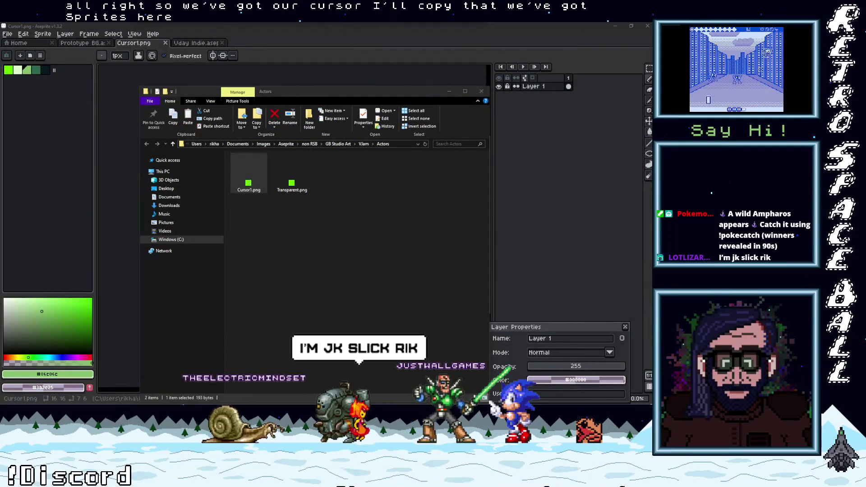
mouse_move(631, 169)
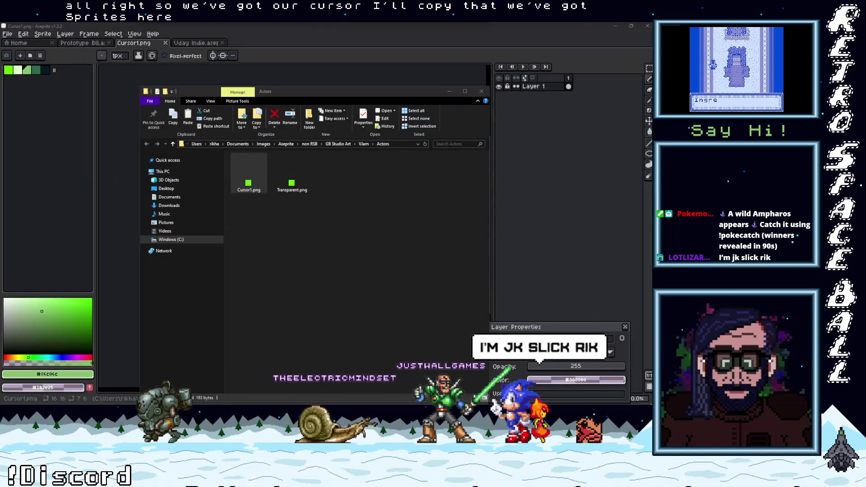
mouse_move(628, 112)
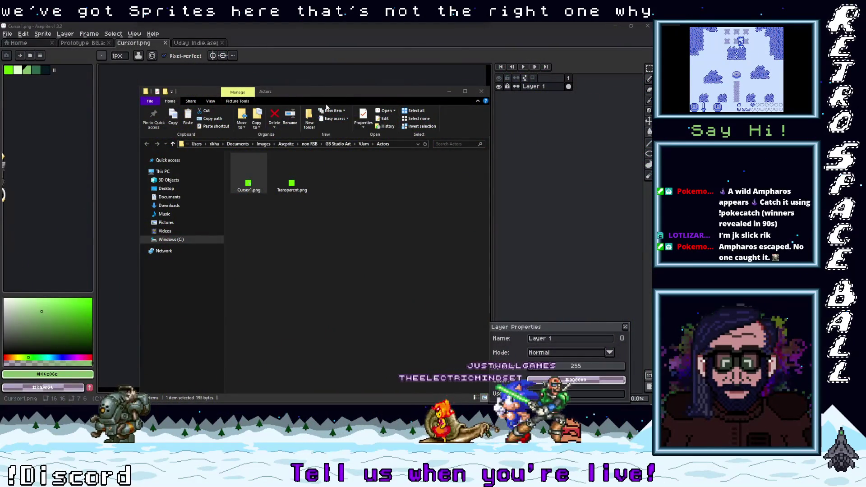
left_click_drag(341, 93, 319, 69)
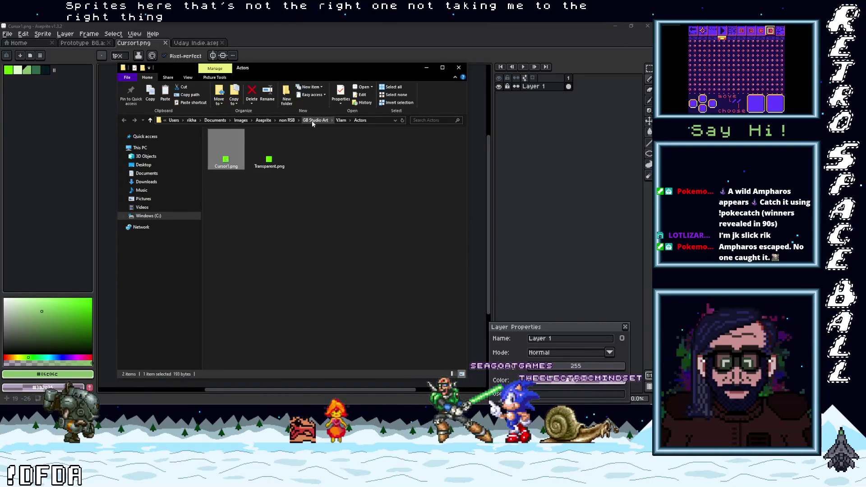
left_click(650, 65)
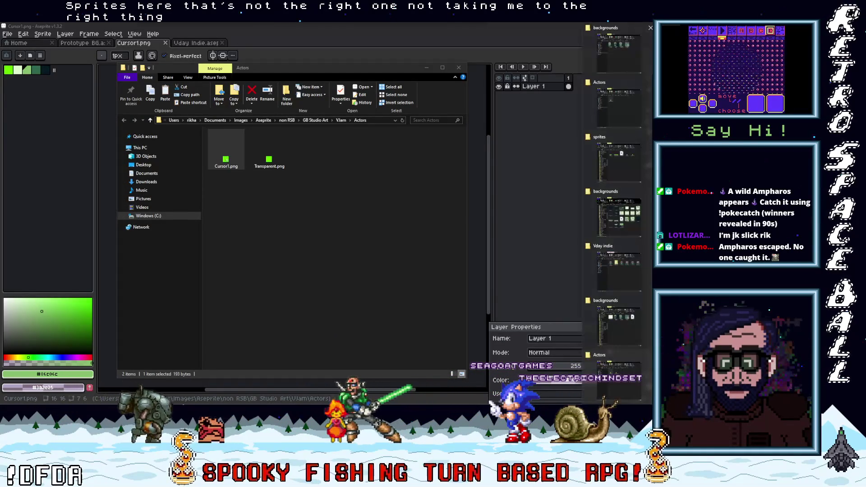
mouse_move(626, 63)
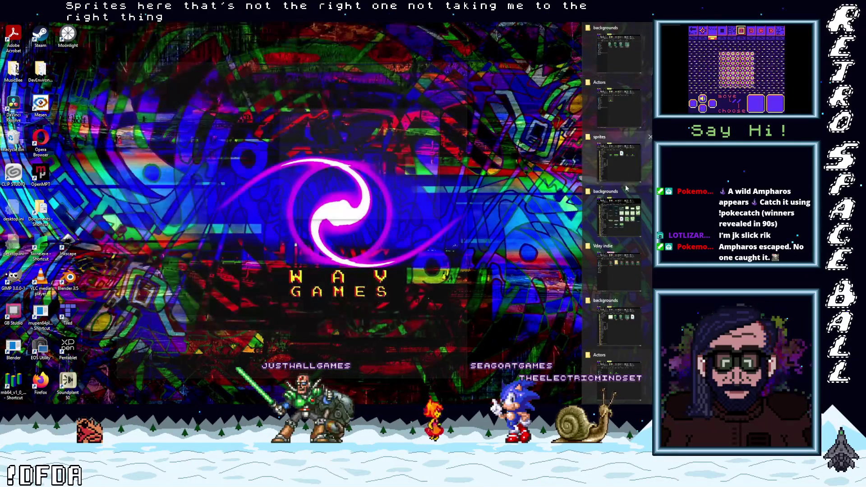
mouse_move(616, 277)
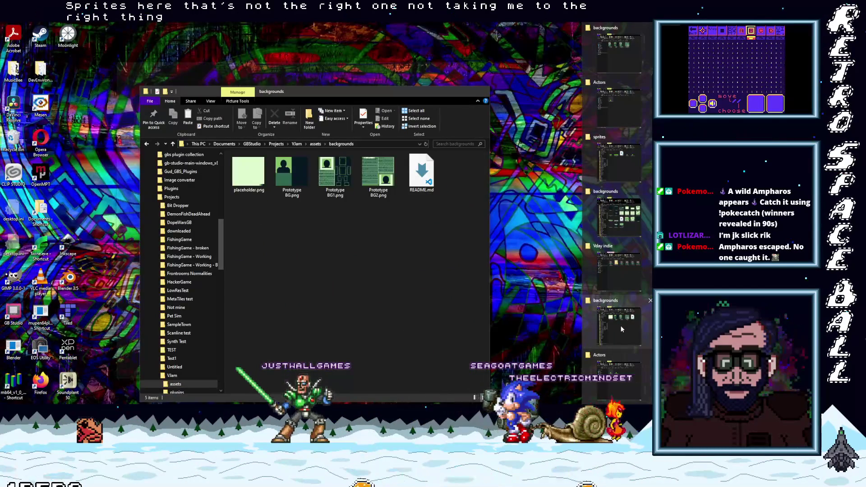
left_click(622, 329)
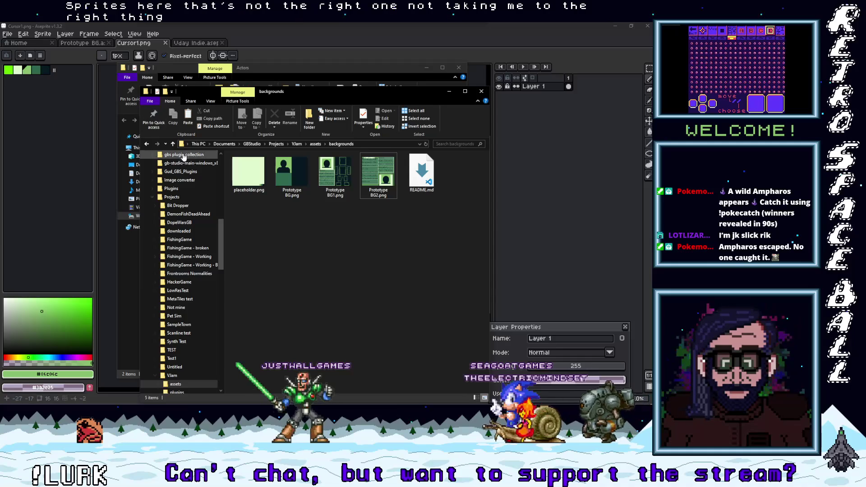
Paste Cursor1.png into the project's assets > sprites folder.
left_click(174, 143)
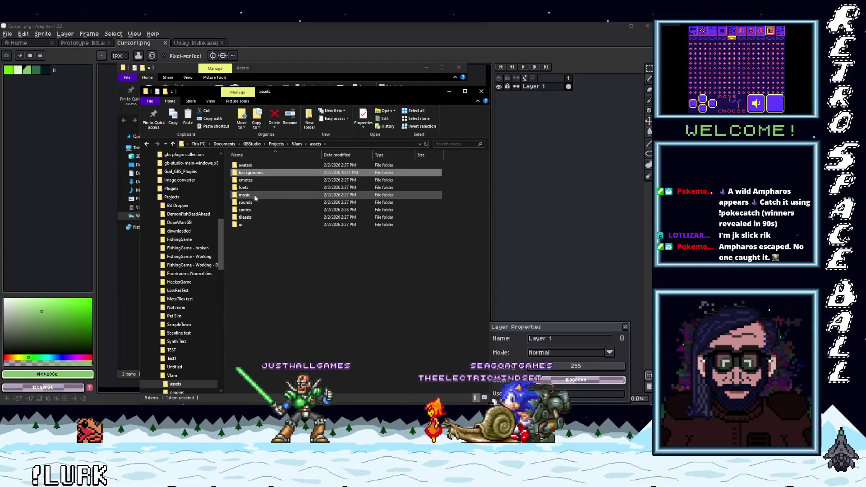
double_click(245, 210)
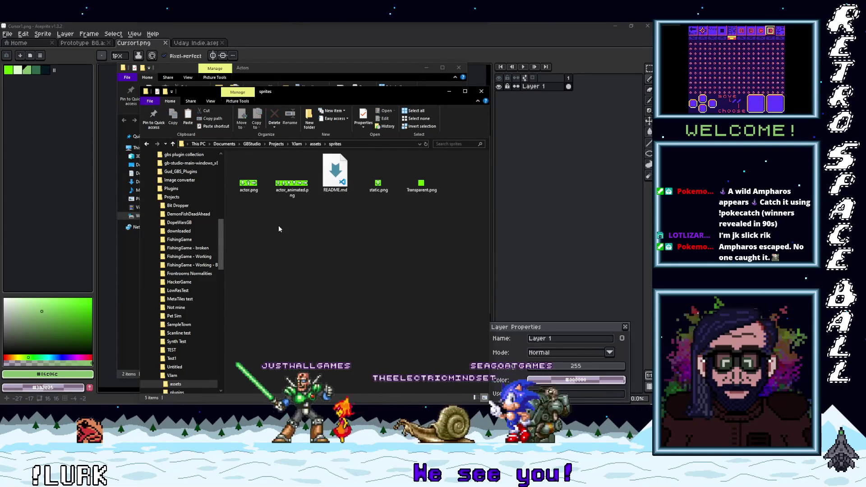
key("ctrl+v")
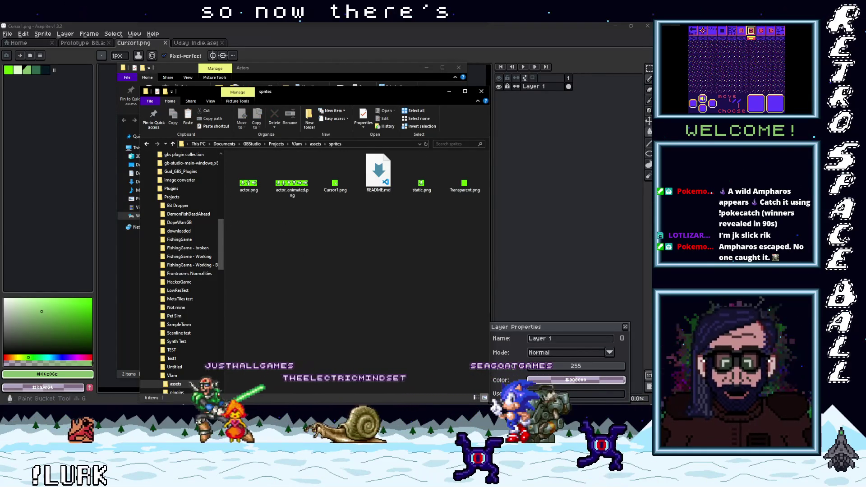
key("alt+Tab")
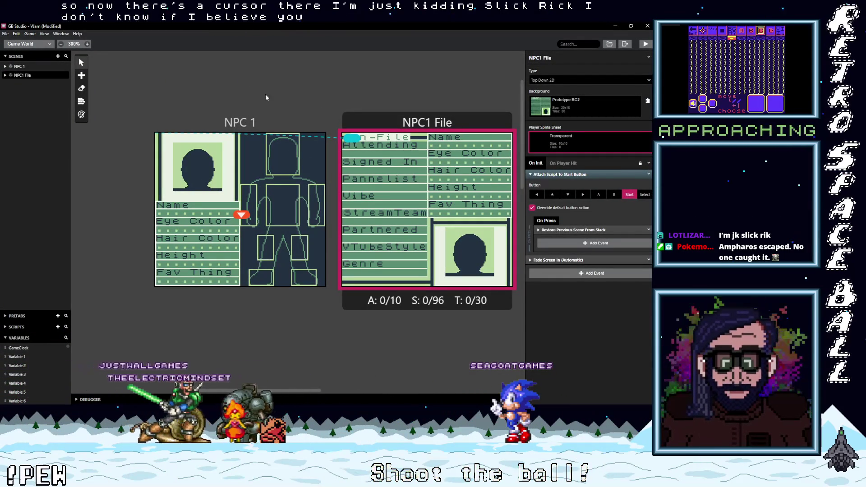
Select the NPC 1 scene and set its player sprite sheet to Cursor1.
left_click_drag(358, 141, 428, 206)
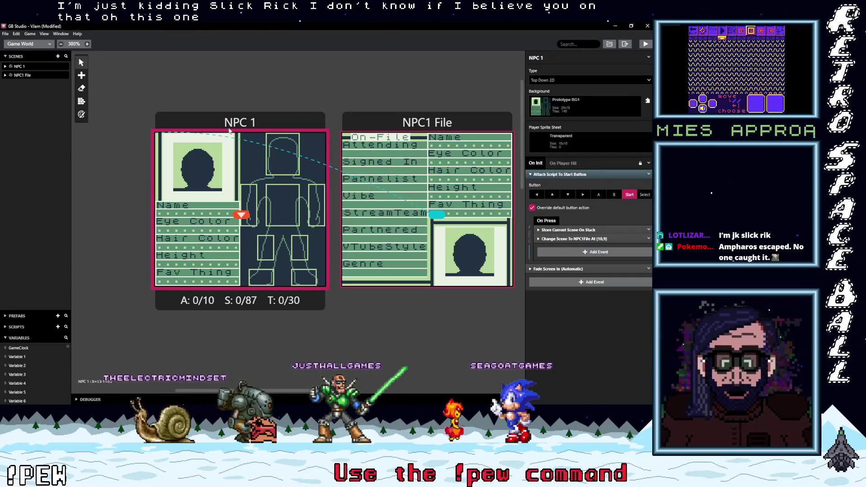
left_click(564, 141)
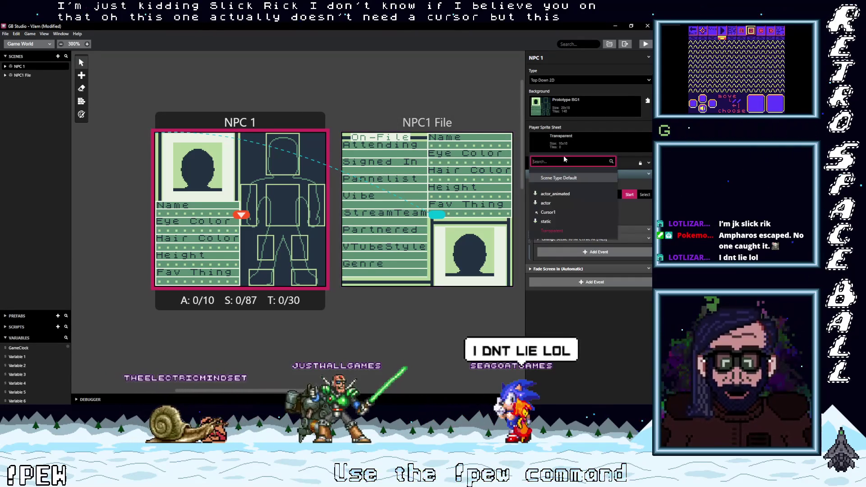
left_click(551, 211)
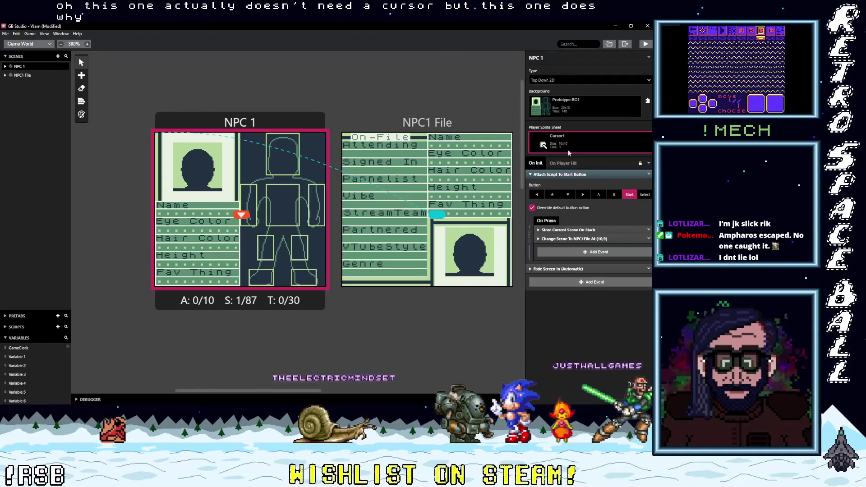
left_click(545, 148)
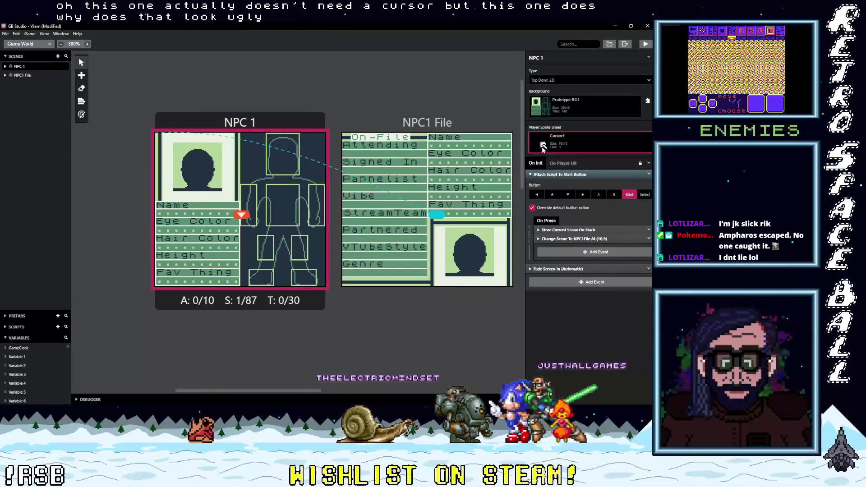
Inspect the Cursor1 image in Aseprite, then return to GB Studio's Sprites editor.
key("alt+Tab")
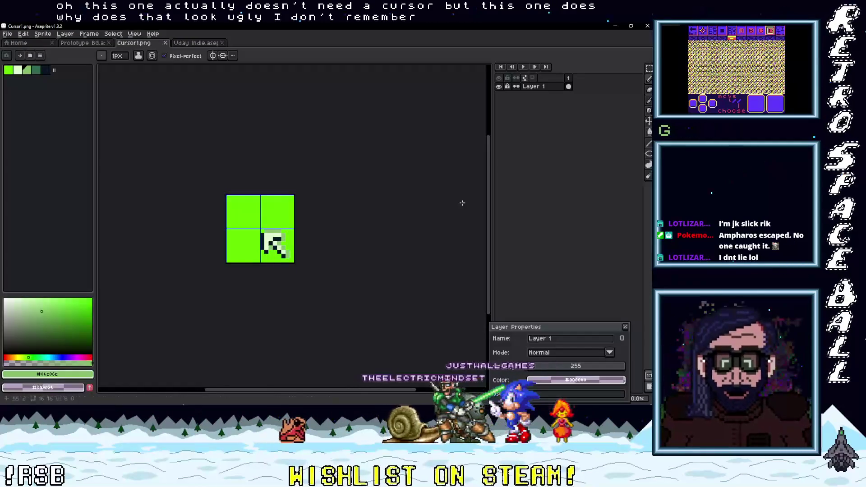
scroll(296, 256, "up", 3)
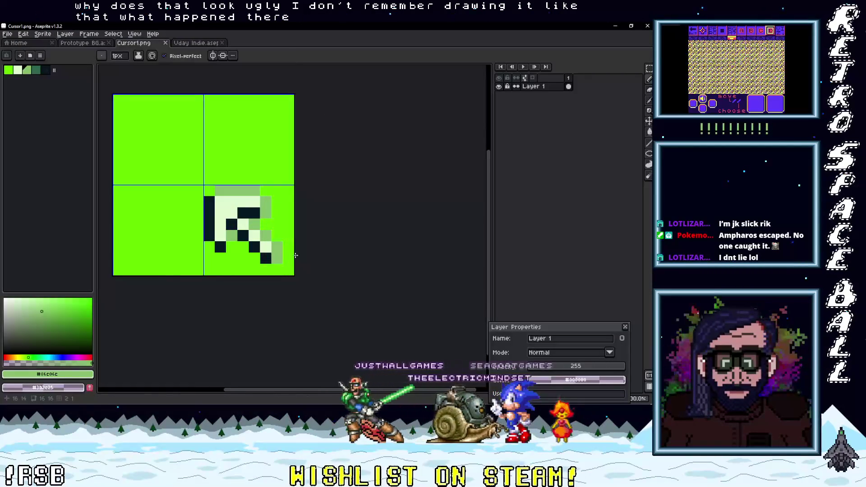
scroll(295, 255, "down", 3)
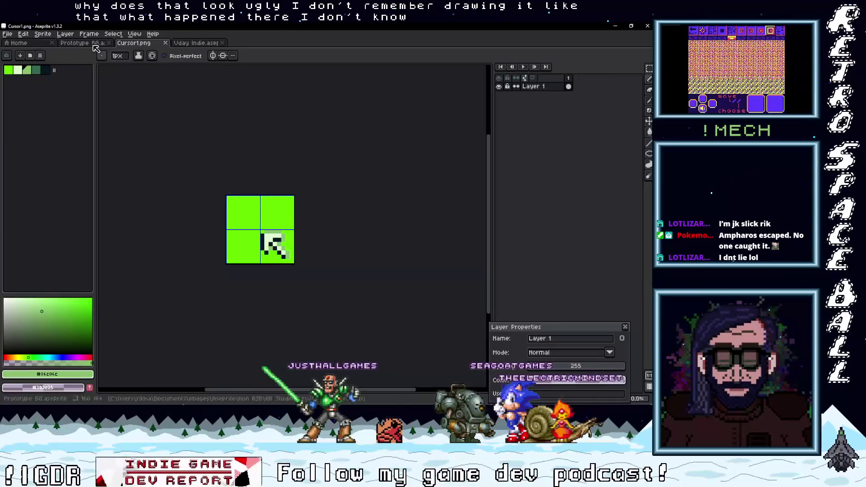
left_click(31, 45)
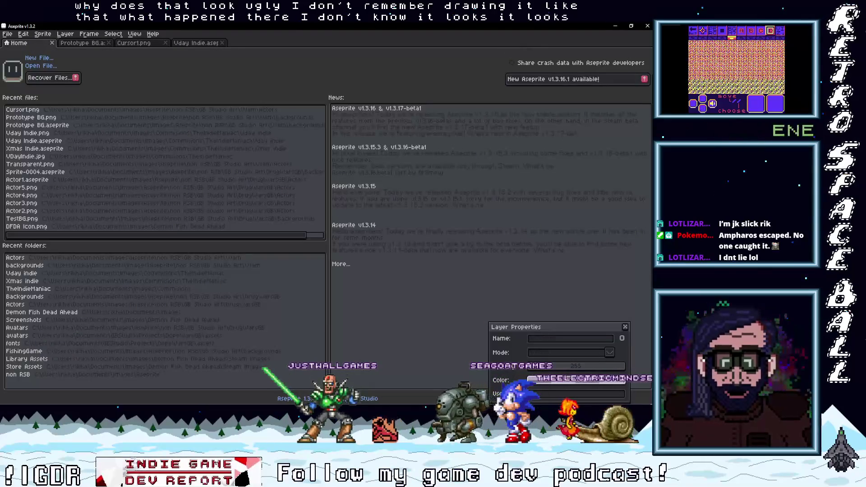
key("alt+Tab")
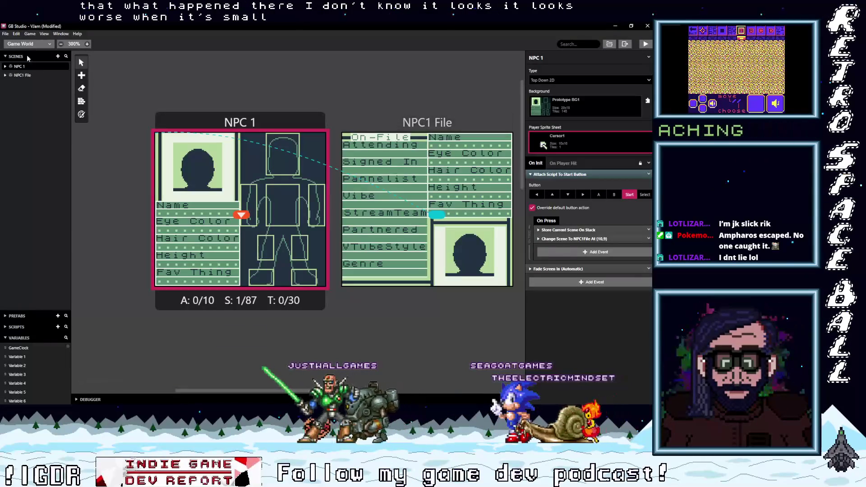
left_click(15, 44)
Open the Cursor1 sprite and set its collision box width and height to 4.
left_click(16, 65)
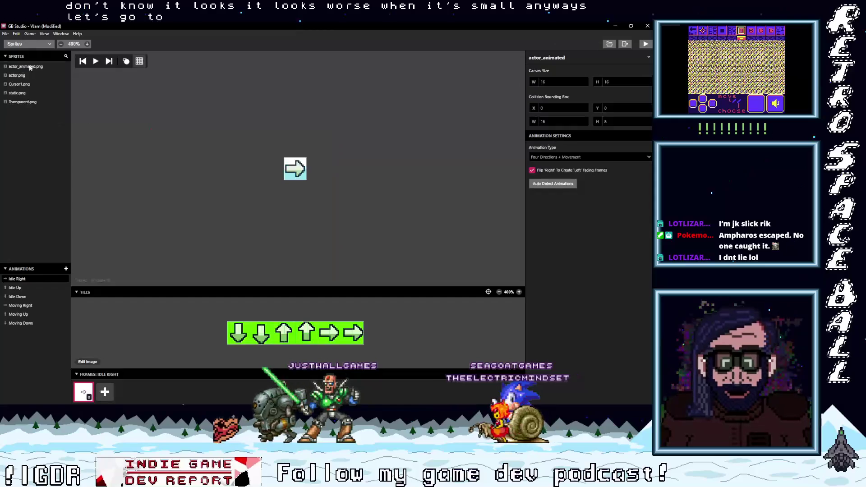
left_click(19, 84)
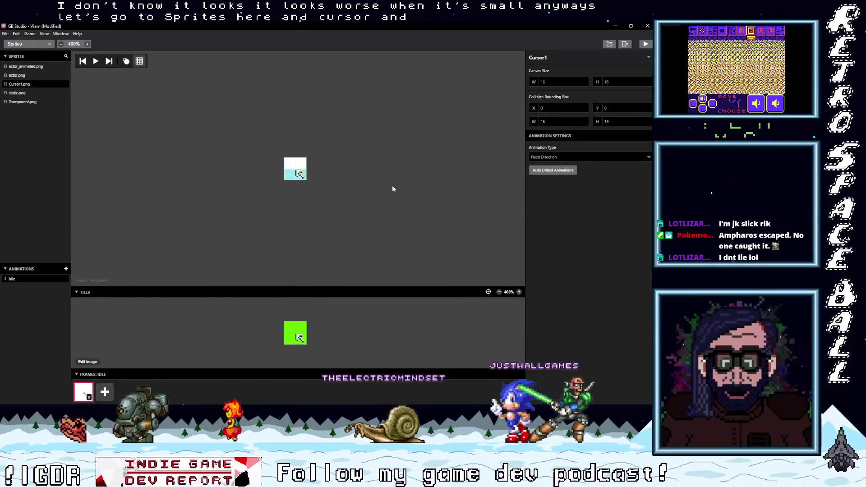
left_click(584, 123)
left_click(585, 124)
left_click(584, 123)
left_click(584, 123)
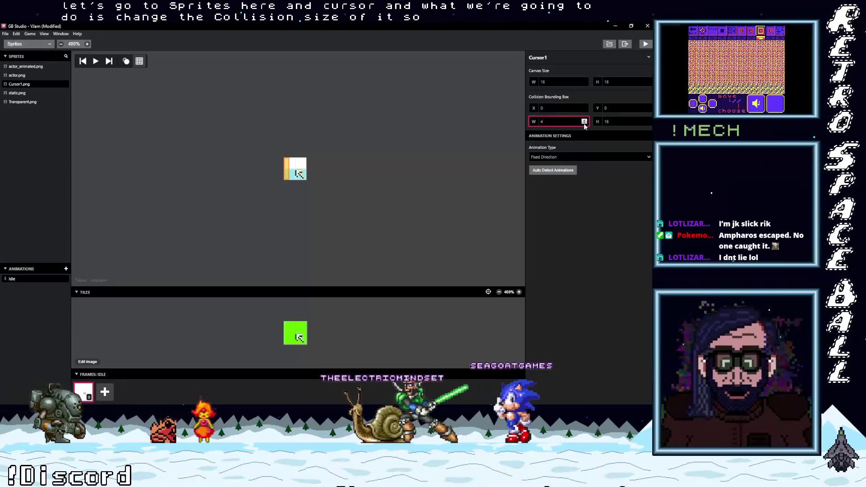
left_click(649, 125)
left_click(649, 125)
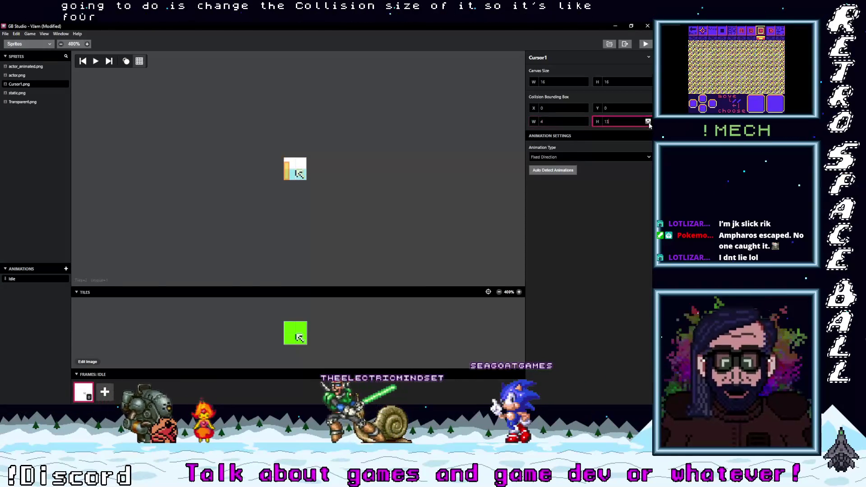
left_click(648, 124)
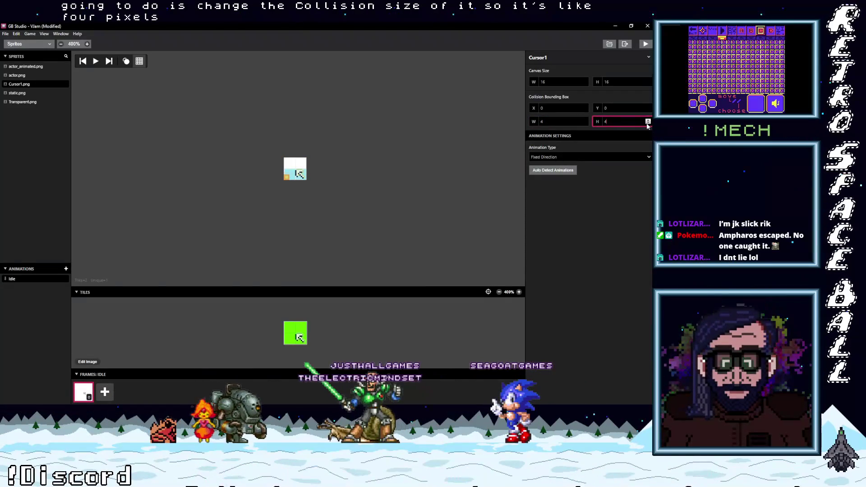
Shift Cursor1's collision box right and down, then return to the Game World.
triple_click(649, 108)
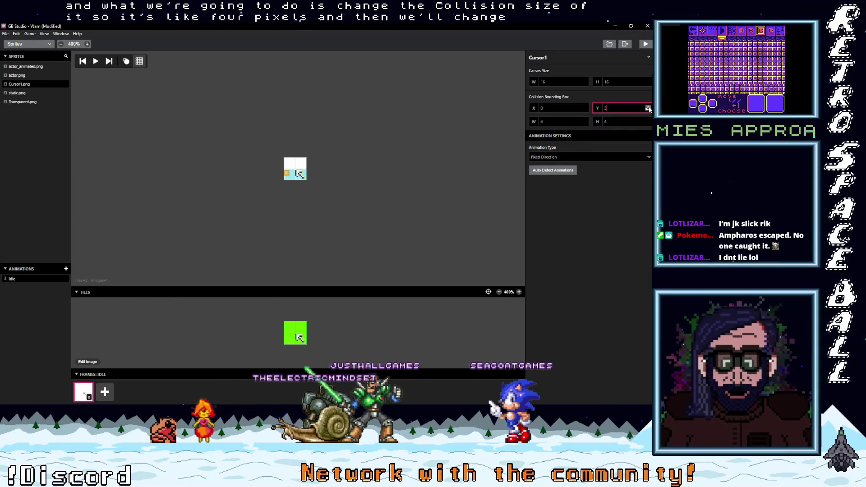
triple_click(585, 107)
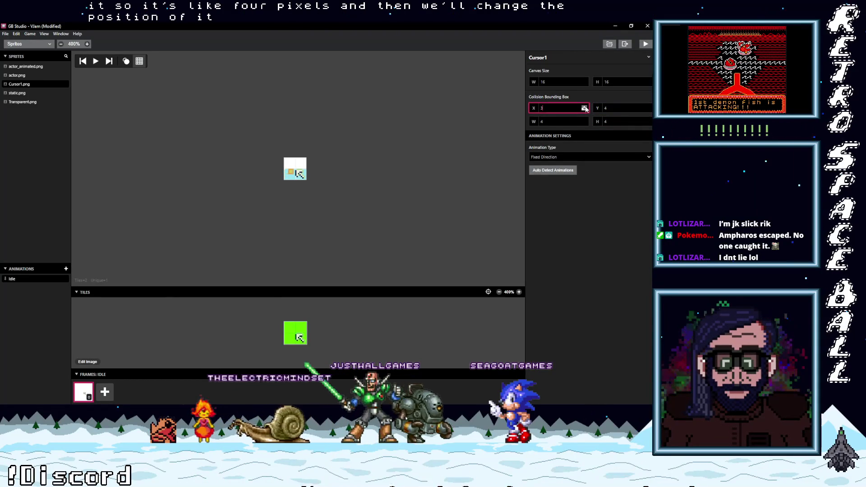
left_click(585, 107)
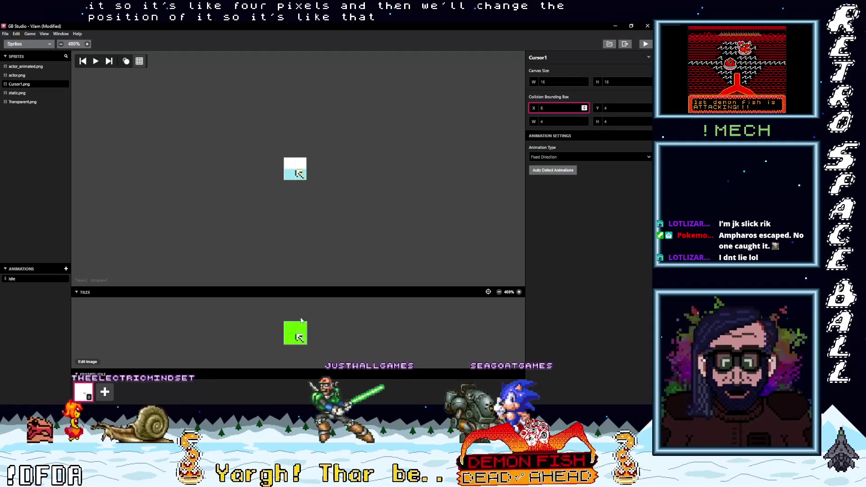
left_click(34, 46)
left_click(33, 54)
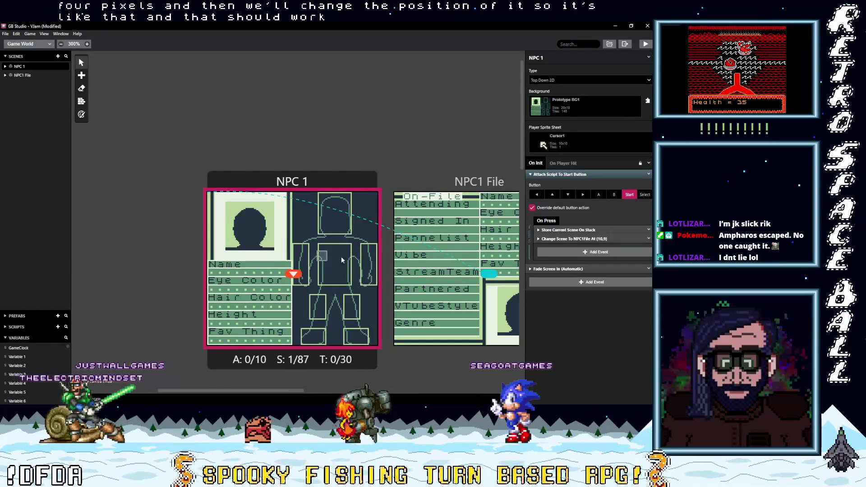
Place a 4×5 trigger at X 13, Y 0 over the figure's head, then switch to Aseprite.
left_click(81, 75)
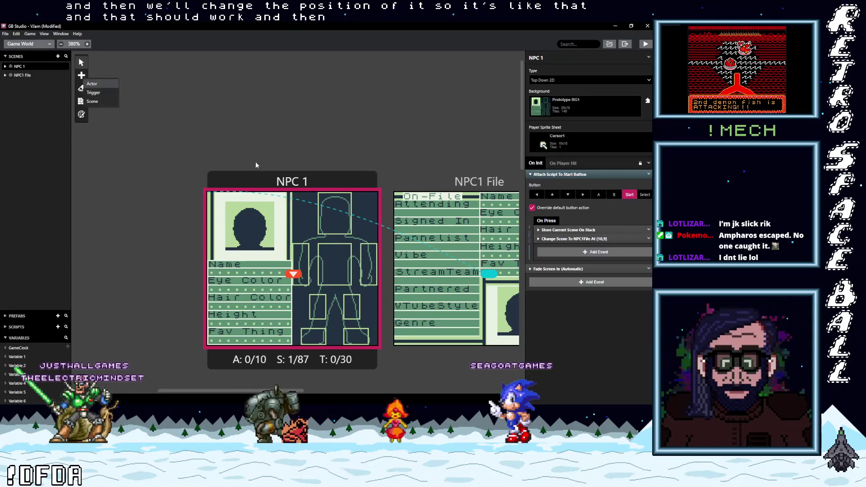
left_click_drag(319, 195, 348, 229)
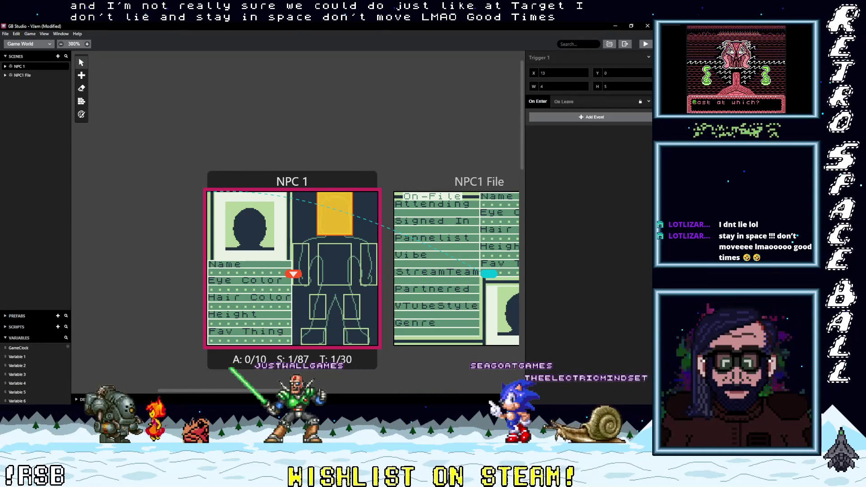
mouse_move(616, 135)
left_click(616, 111)
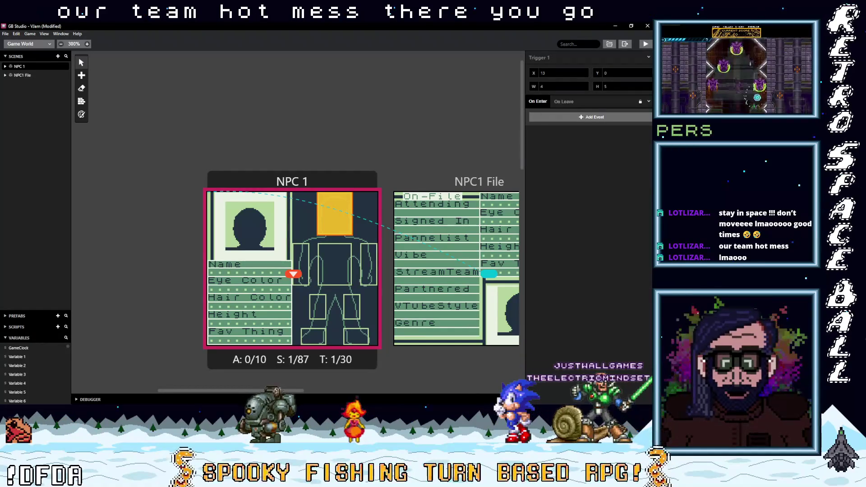
key("alt+Tab")
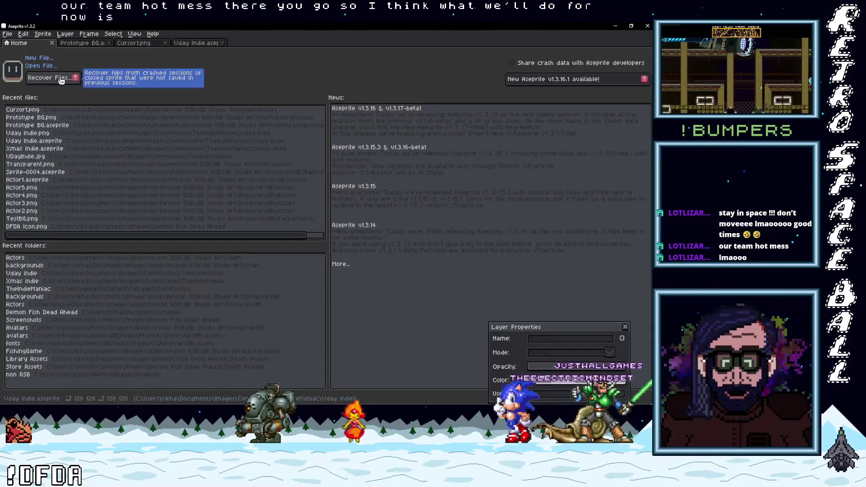
Create a new blank 16×16 sprite in Aseprite.
left_click(194, 42)
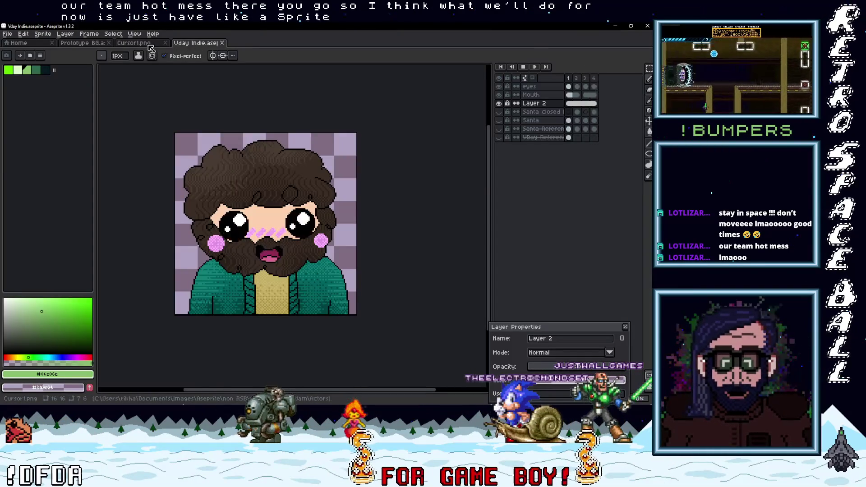
left_click(151, 48)
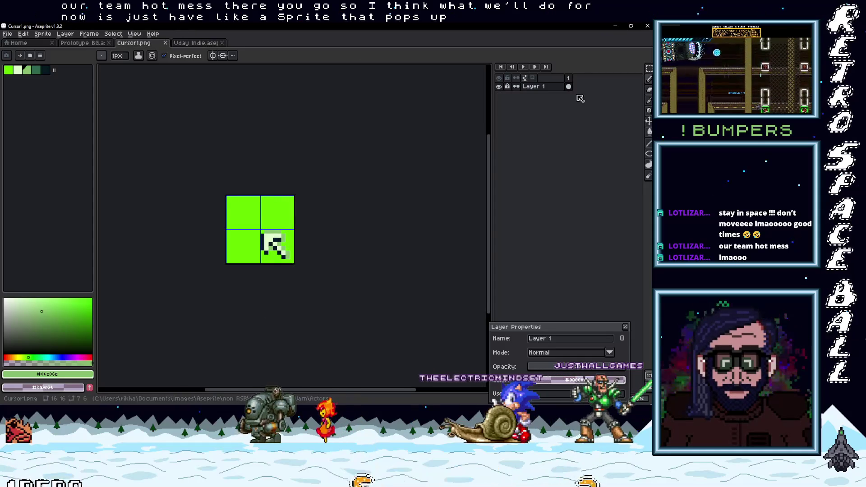
left_click(7, 33)
left_click(12, 43)
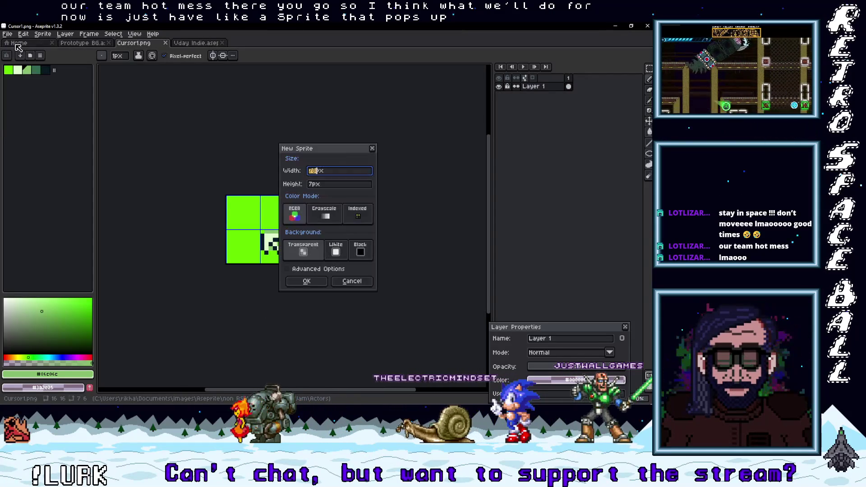
key("Return")
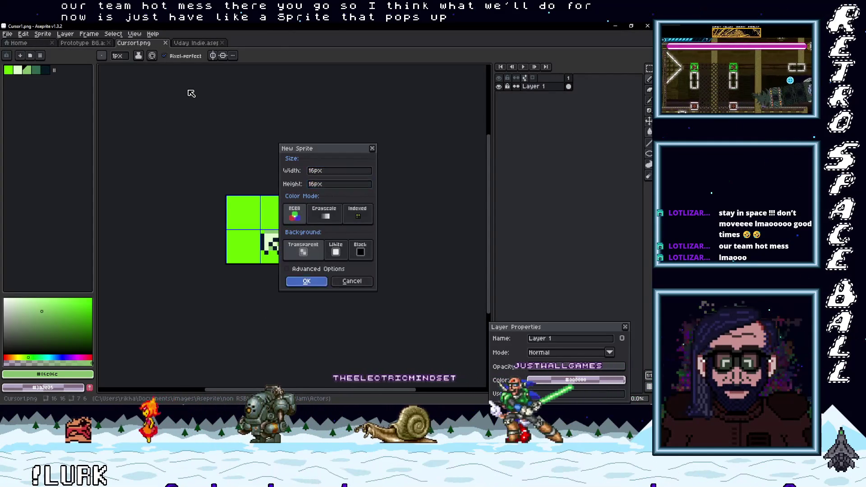
Bucket-fill the canvas bright green and add Layer 2 above it.
left_click(10, 72)
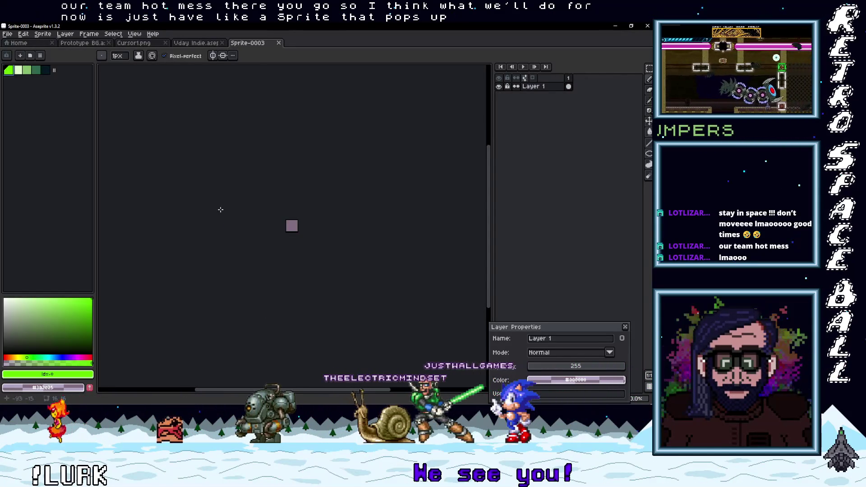
key("g")
left_click(293, 226)
right_click(546, 92)
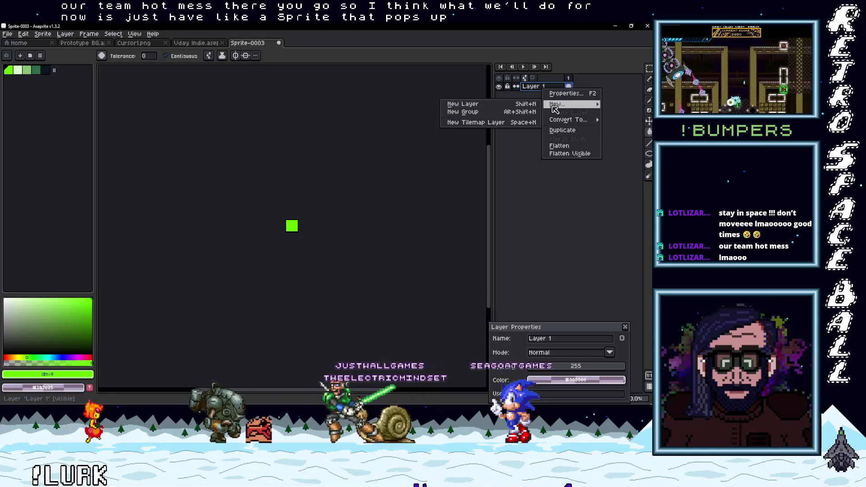
left_click(555, 107)
scroll(286, 232, "up", 3)
scroll(336, 205, "up", 1)
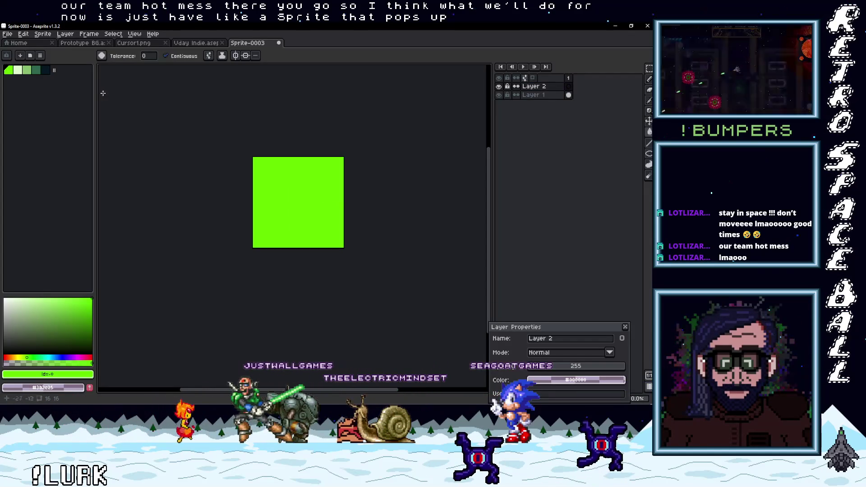
Draw the warning triangle's light-green outline with the Pencil on Layer 2.
left_click(39, 72)
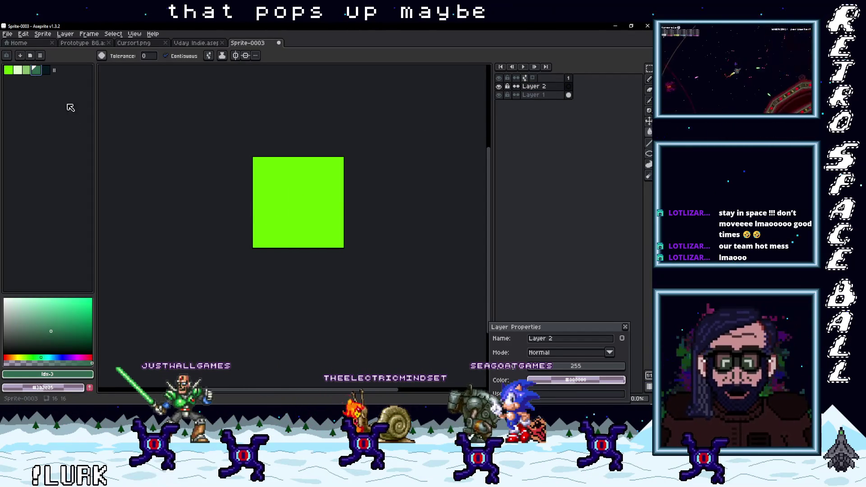
key("b")
left_click(46, 70)
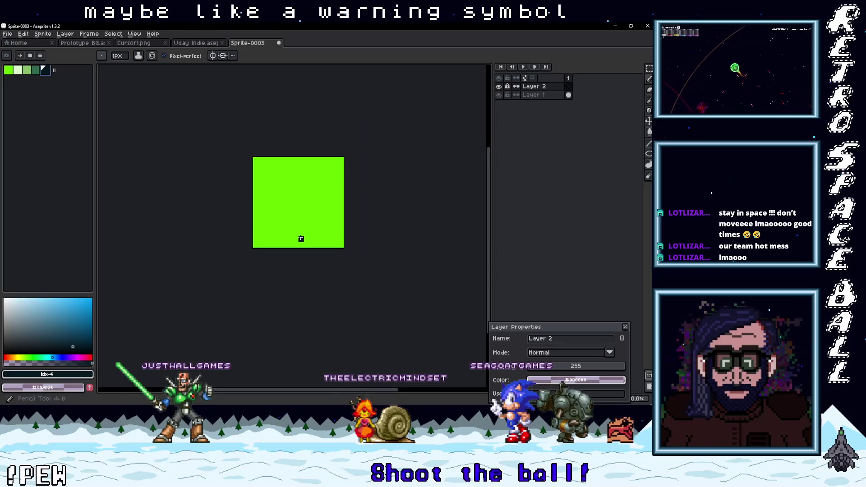
scroll(301, 240, "up", 1)
left_click(18, 71)
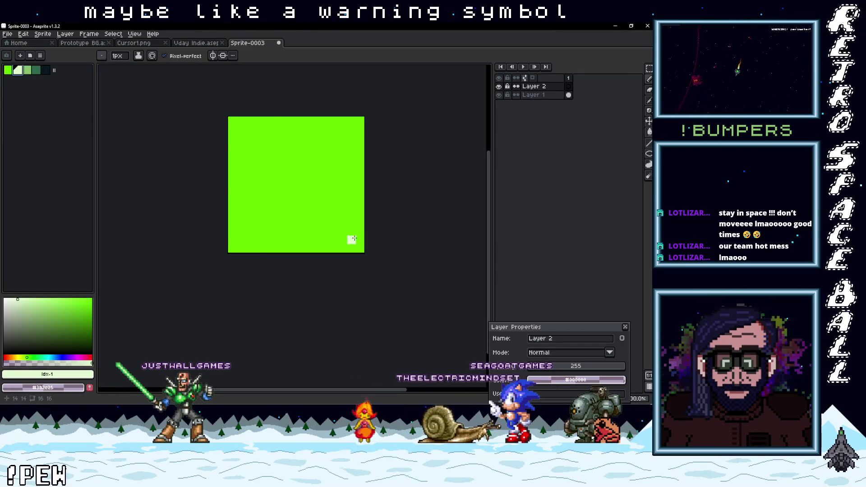
left_click_drag(355, 239, 240, 235)
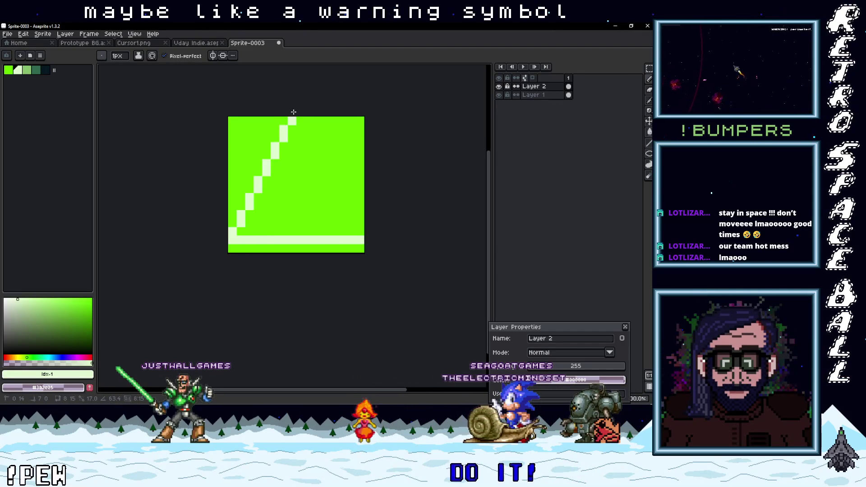
Undo and redo strokes to clean stray pixels off the triangle's right diagonal.
key("ctrl+y")
key("ctrl+z")
key("ctrl+y")
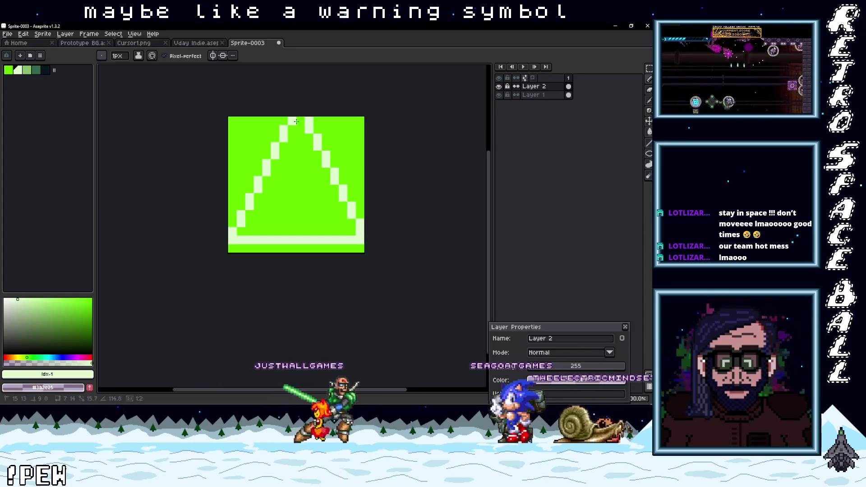
key("ctrl+z")
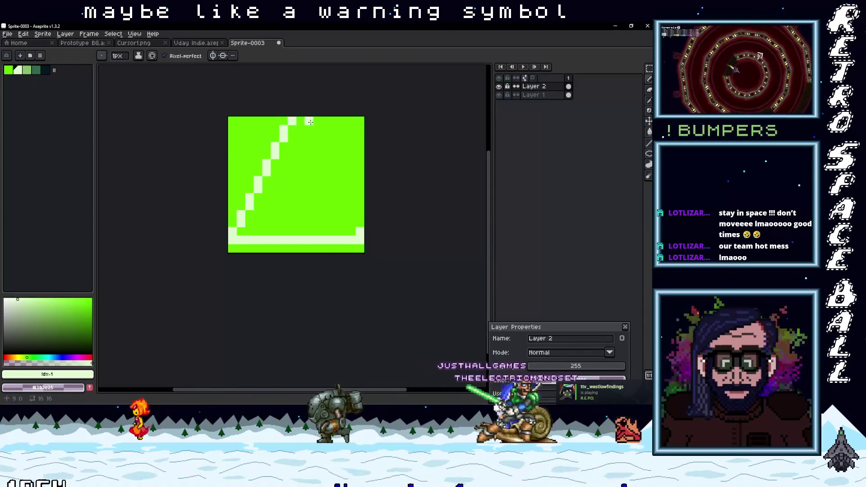
key("ctrl+y")
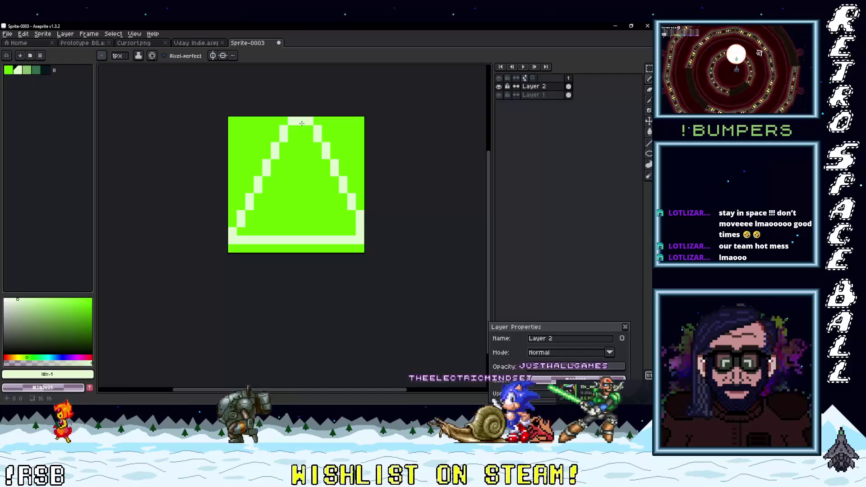
key("ctrl+z")
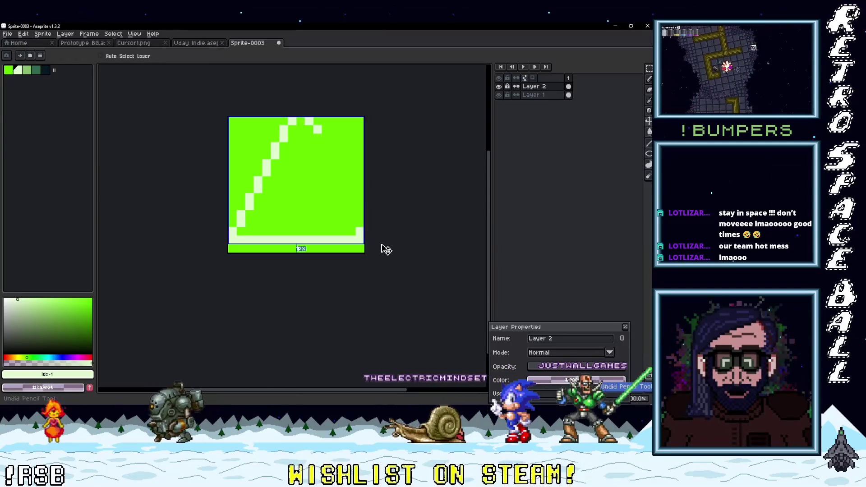
key("ctrl+z")
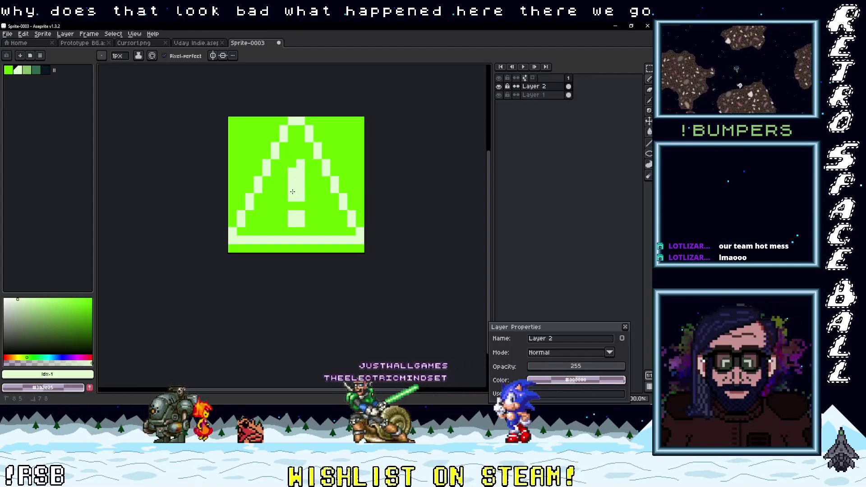
scroll(264, 195, "down", 1)
scroll(277, 192, "up", 1)
Shade the inner left edge and bucket-fill the triangle's interior and bottom band darker green.
key("bracketright")
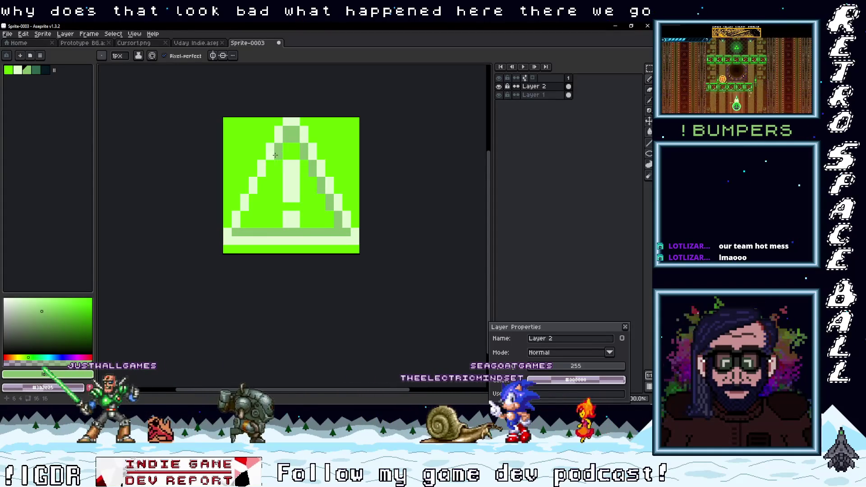
left_click_drag(270, 163, 253, 197)
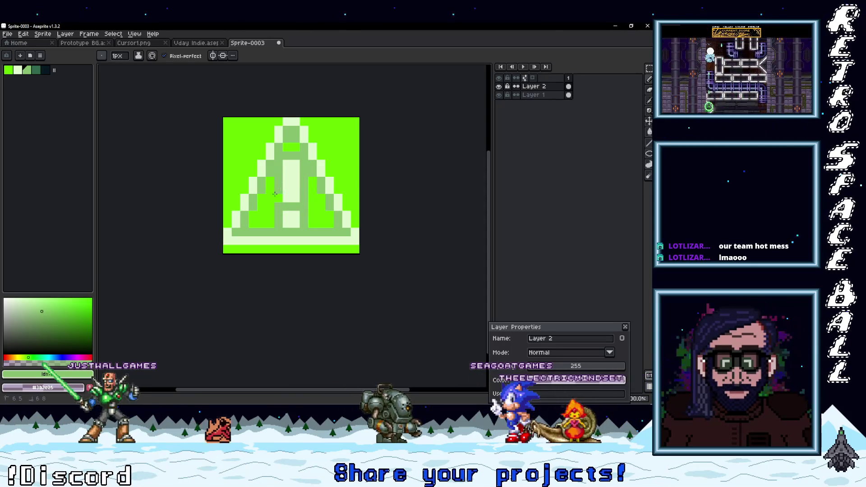
key("g")
left_click(264, 205)
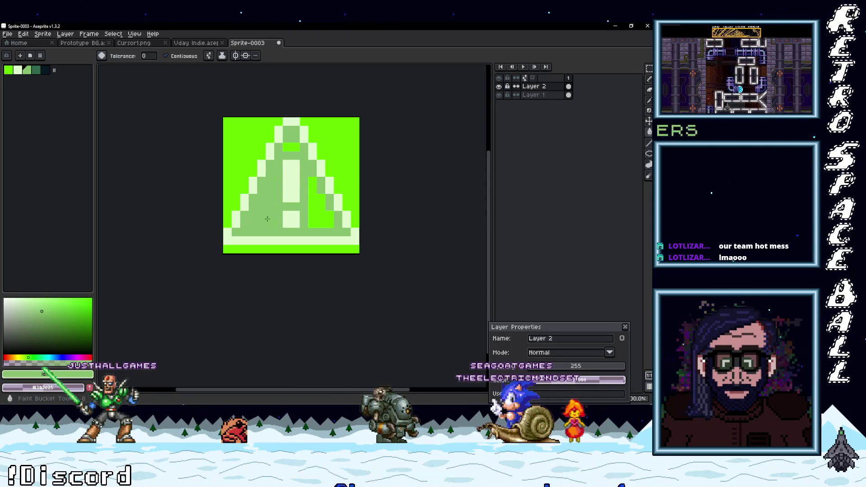
left_click(318, 194)
left_click(291, 147)
scroll(338, 216, "down", 3)
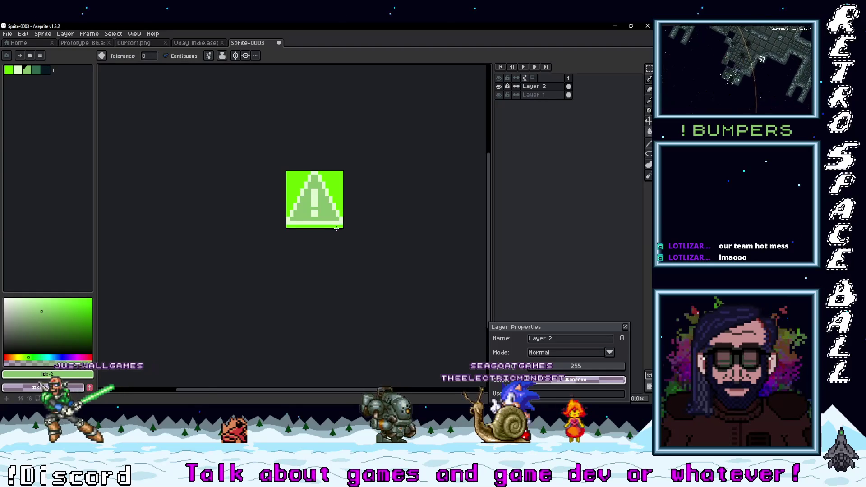
scroll(316, 239, "right", 2)
scroll(279, 248, "up", 2)
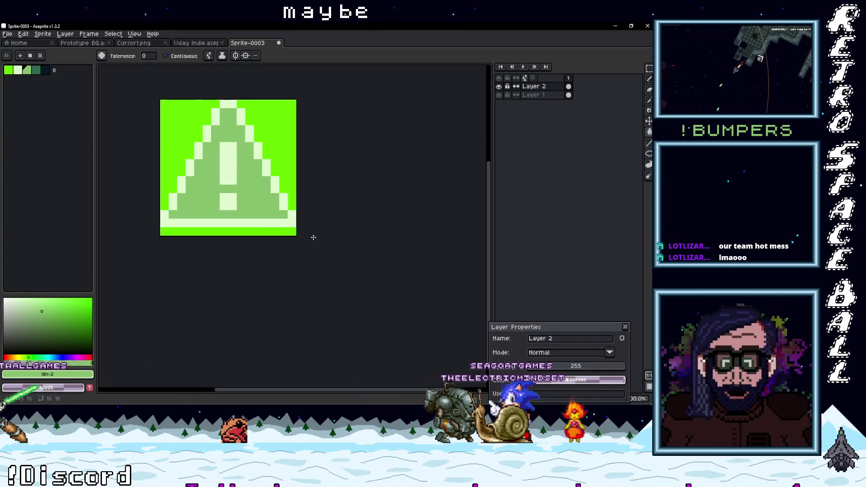
left_click(287, 231)
Redraw a pale bottom row with the Pencil, undoing a darker attempt.
key("b")
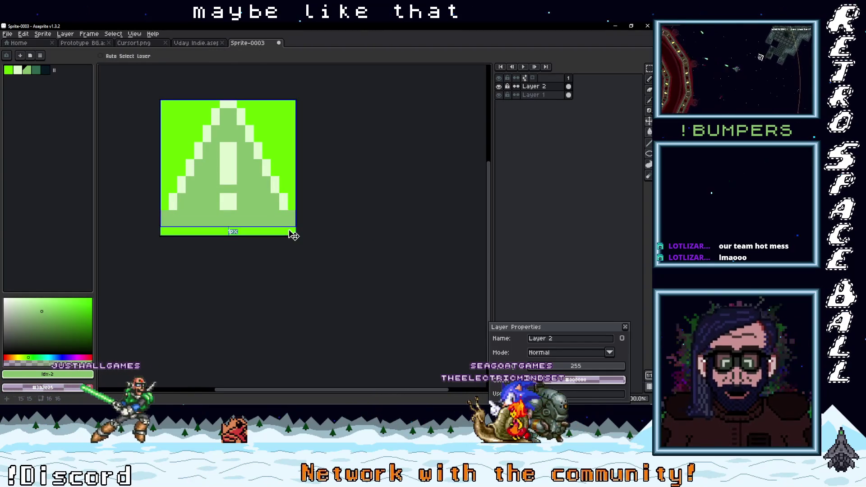
left_click_drag(292, 215, 162, 222)
left_click_drag(236, 233, 169, 232)
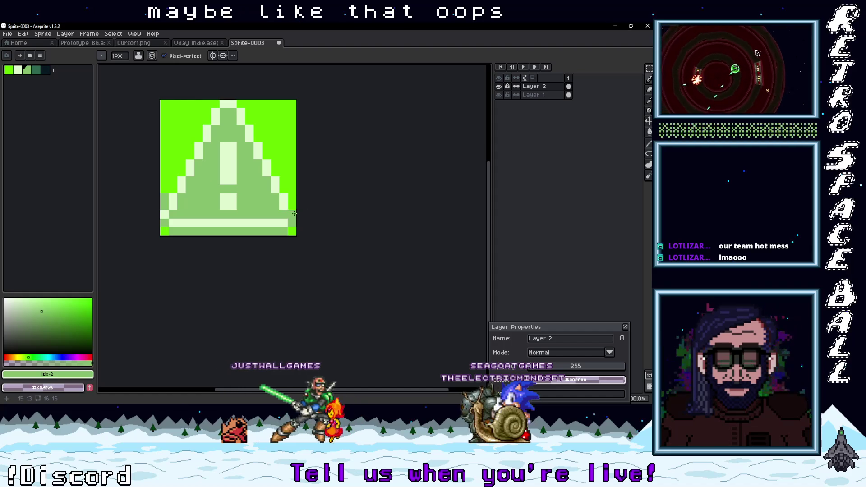
key("ctrl+z")
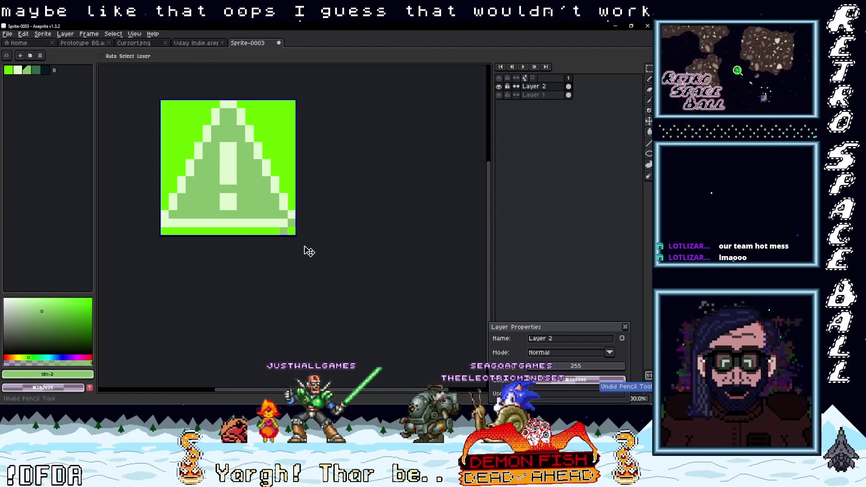
scroll(316, 238, "down", 2)
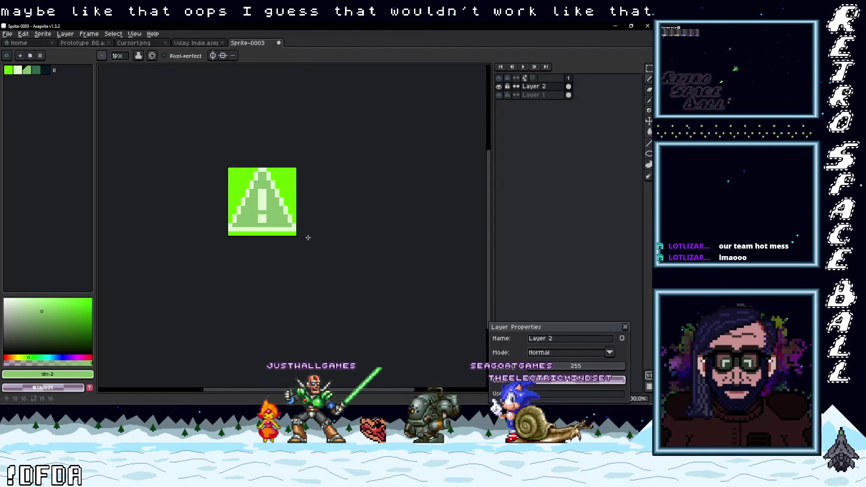
scroll(299, 237, "up", 2)
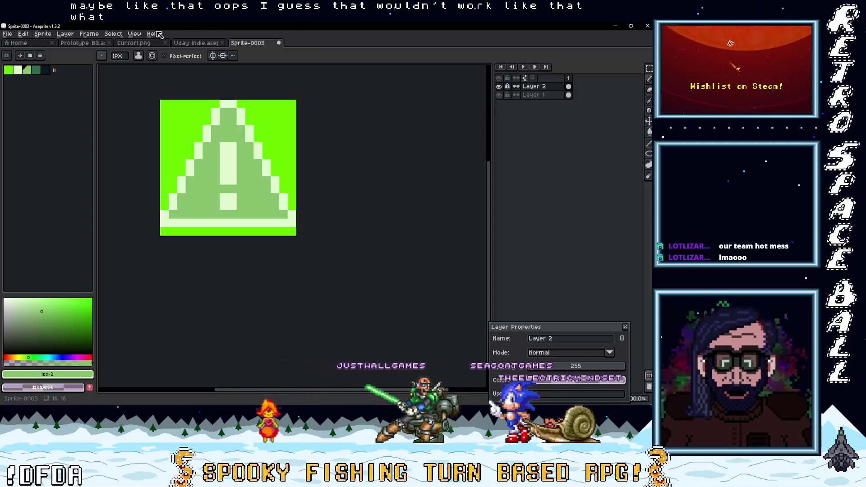
Check the Prototype BG document and GB Studio, then return to the warning sprite.
left_click(133, 43)
left_click(86, 43)
left_click_drag(577, 87, 569, 94)
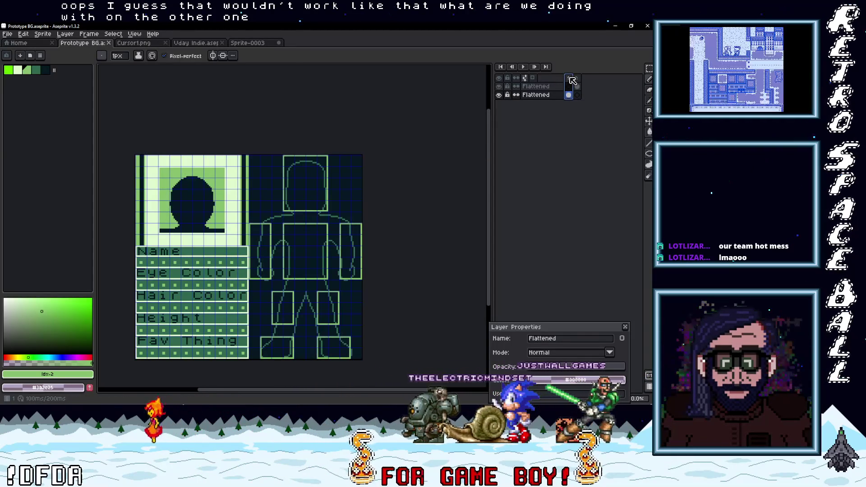
left_click(616, 26)
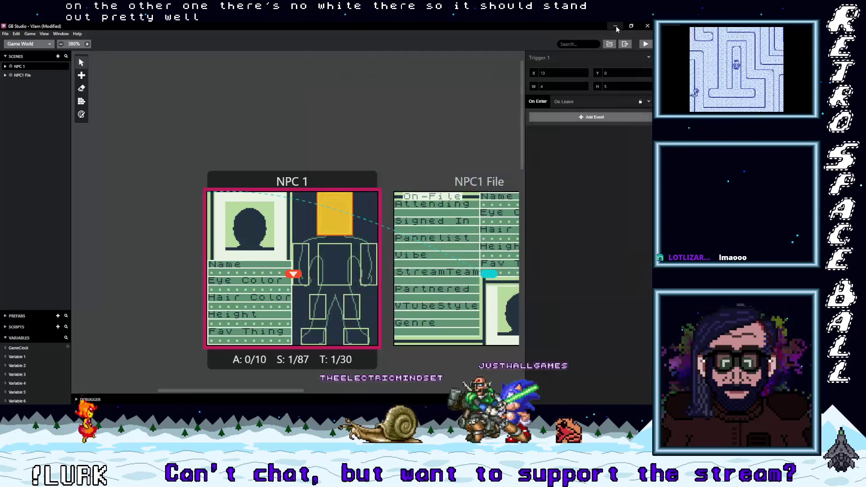
key("alt+Tab")
left_click(254, 42)
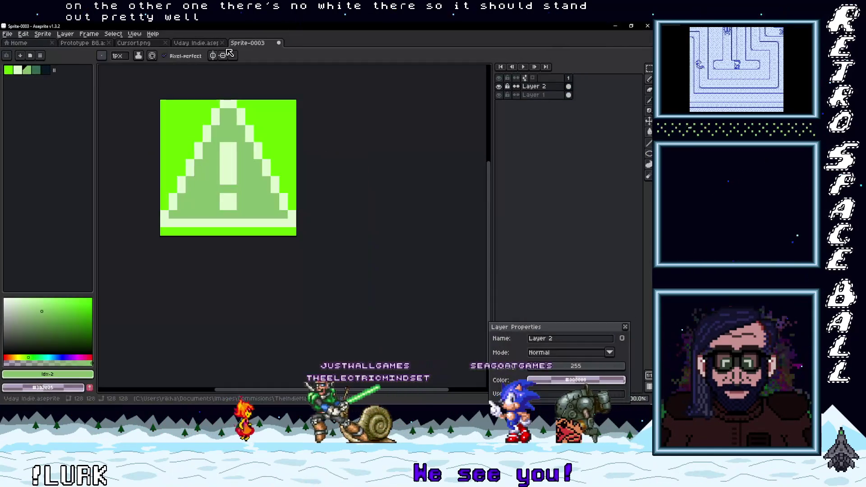
Open the sprite's Export settings, then cancel the export.
left_click(9, 34)
mouse_move(32, 104)
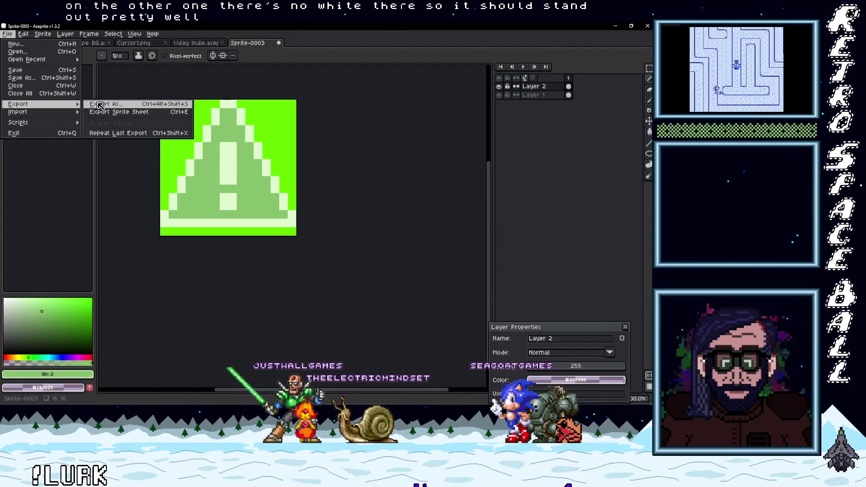
left_click(106, 103)
double_click(236, 282)
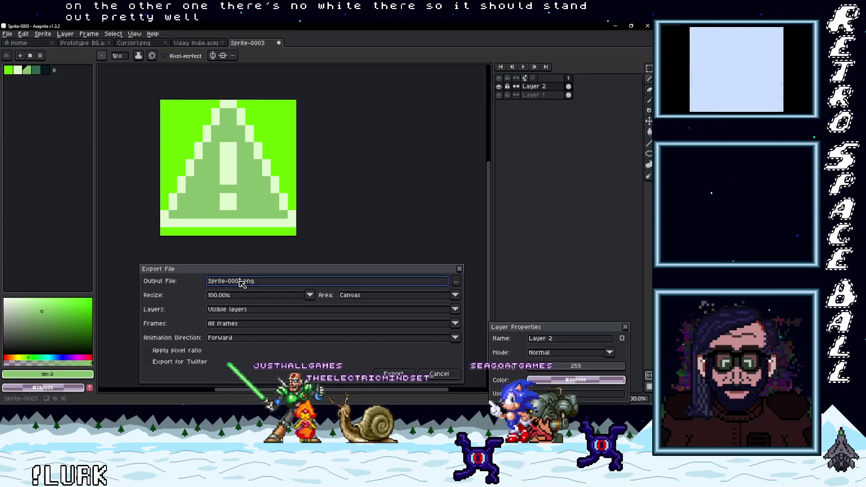
left_click(439, 374)
Save the warning sprite as Warning.png with the png file type.
left_click(7, 34)
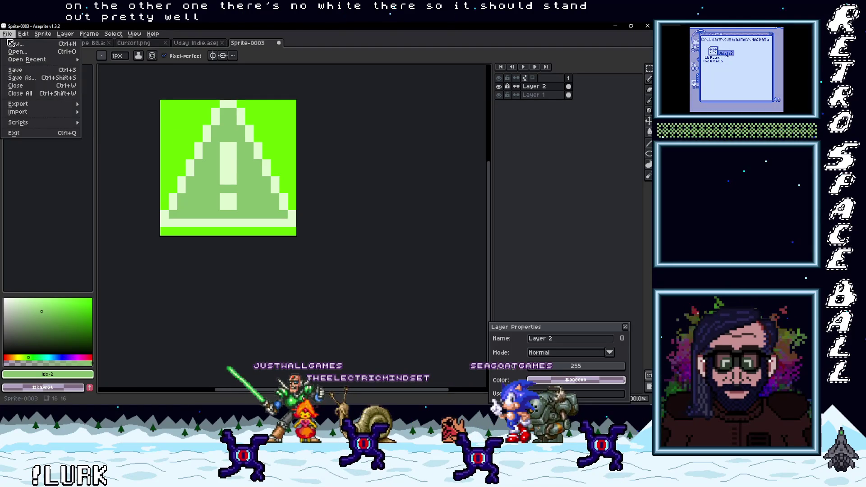
left_click(38, 80)
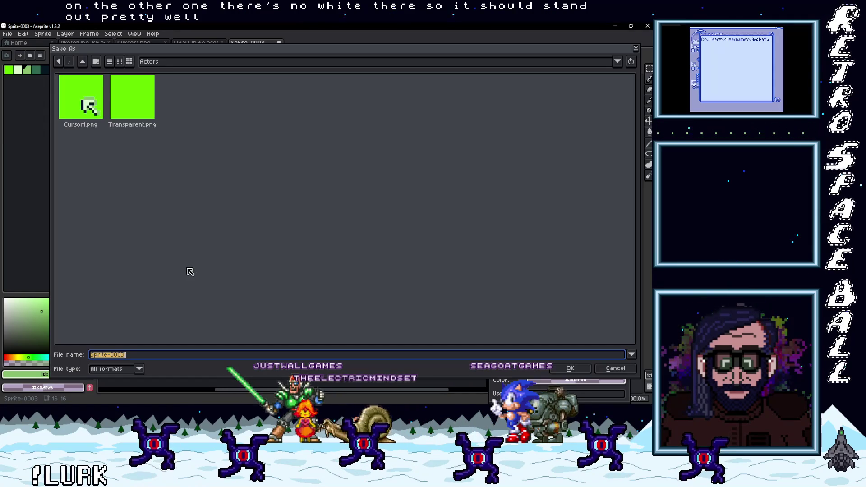
type("War")
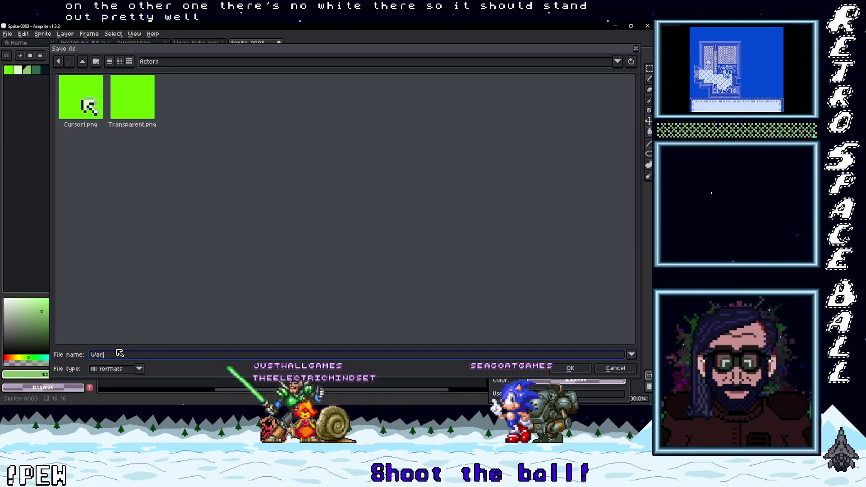
type("ning")
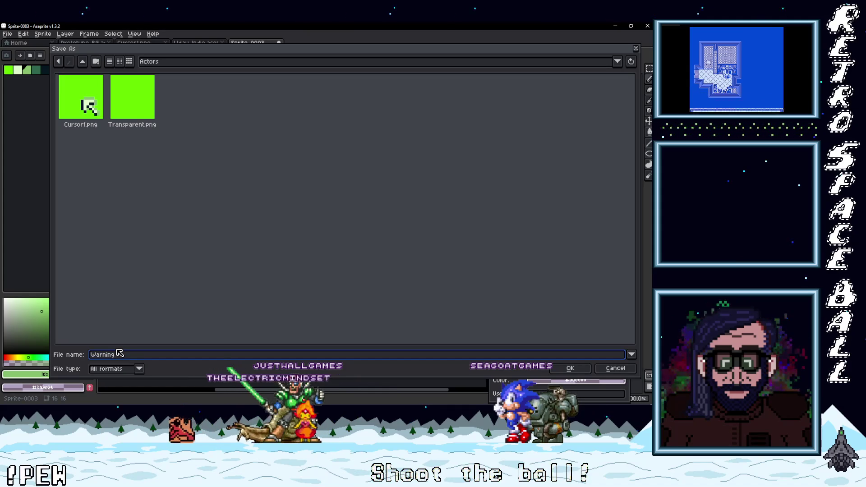
left_click(144, 369)
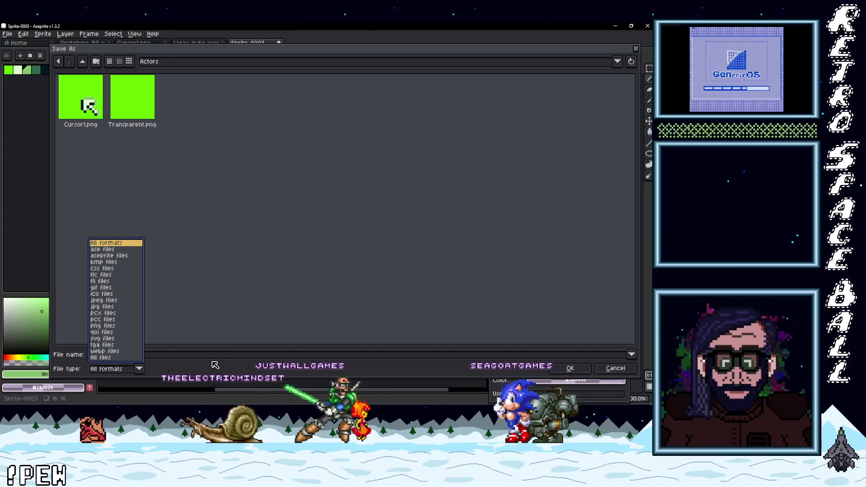
left_click(108, 325)
left_click(571, 368)
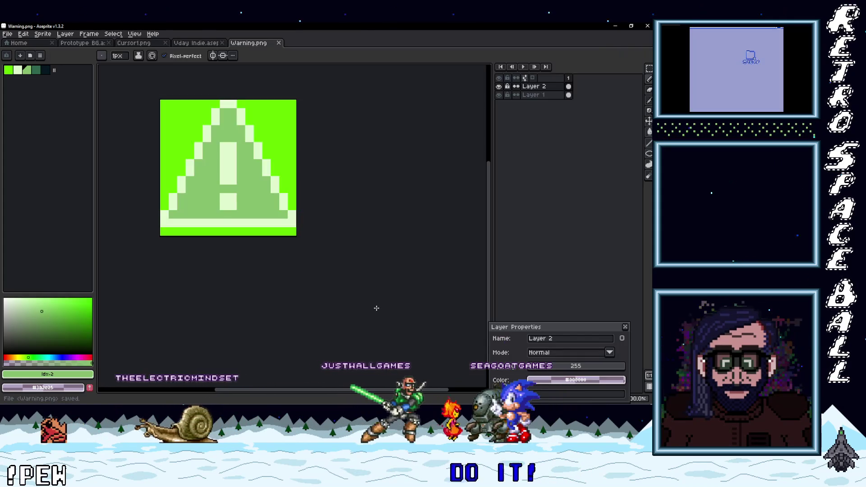
Show Warning.png in the Actors folder, copy the file, and minimize Aseprite.
right_click(251, 43)
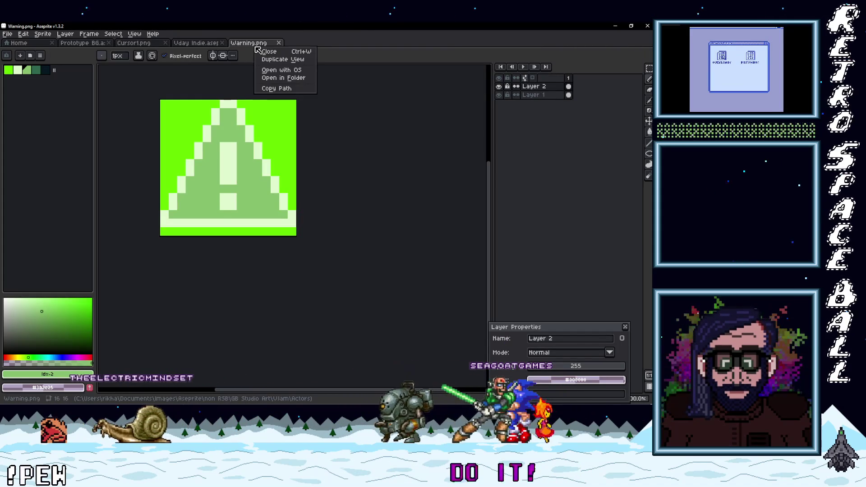
left_click(277, 71)
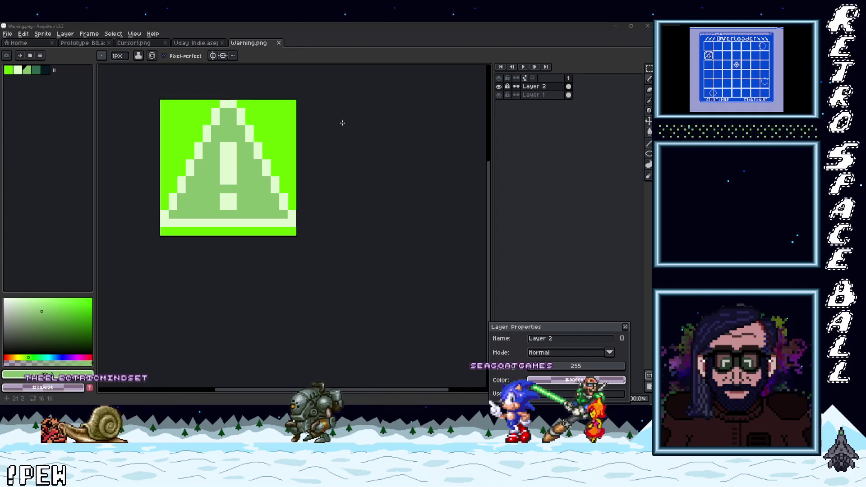
right_click(321, 162)
left_click(237, 362)
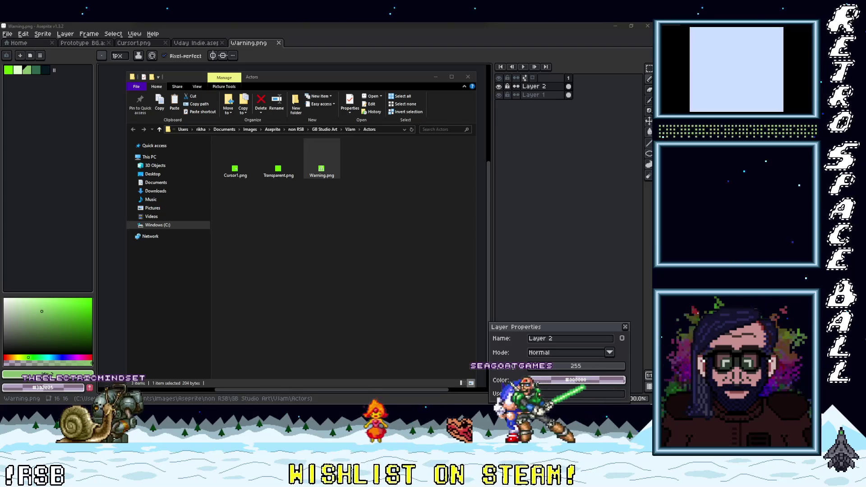
left_click(468, 77)
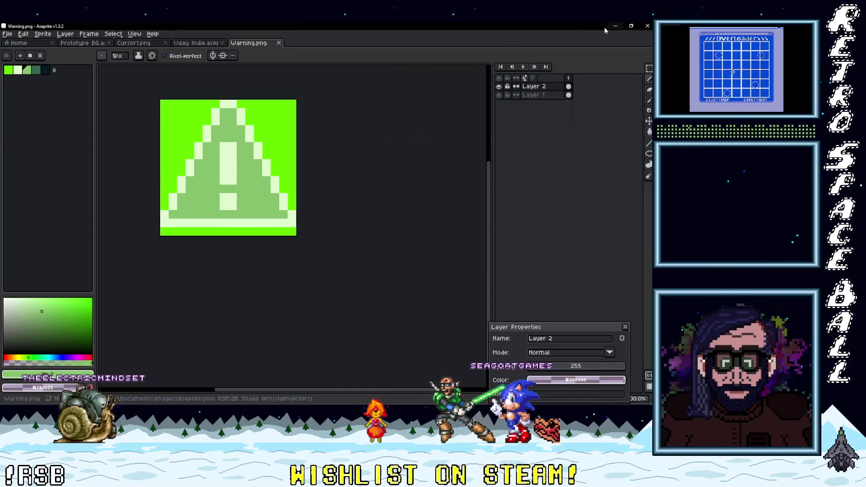
left_click(606, 27)
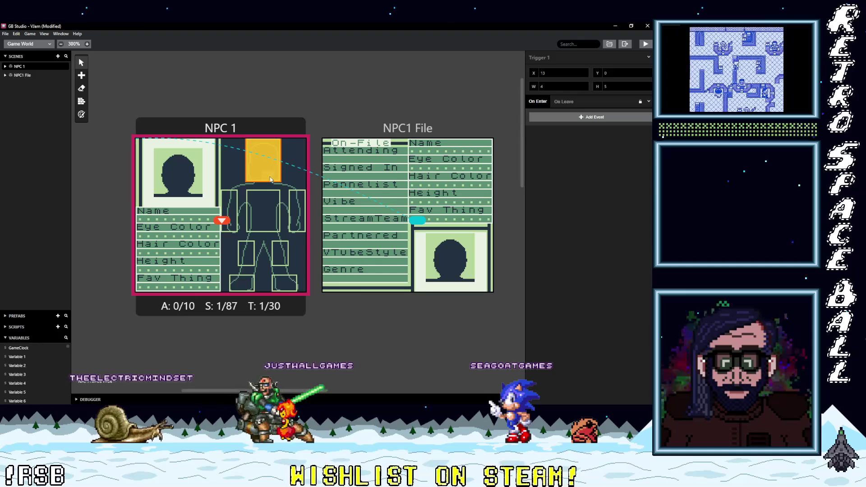
left_click(556, 118)
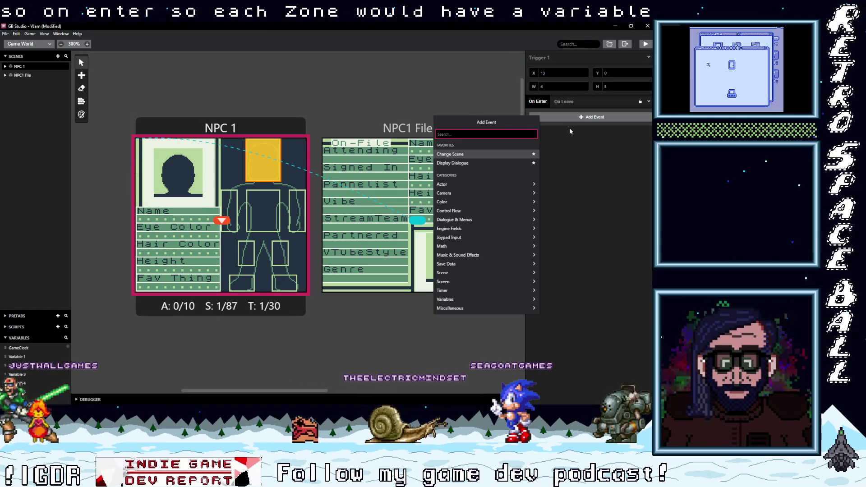
left_click(600, 159)
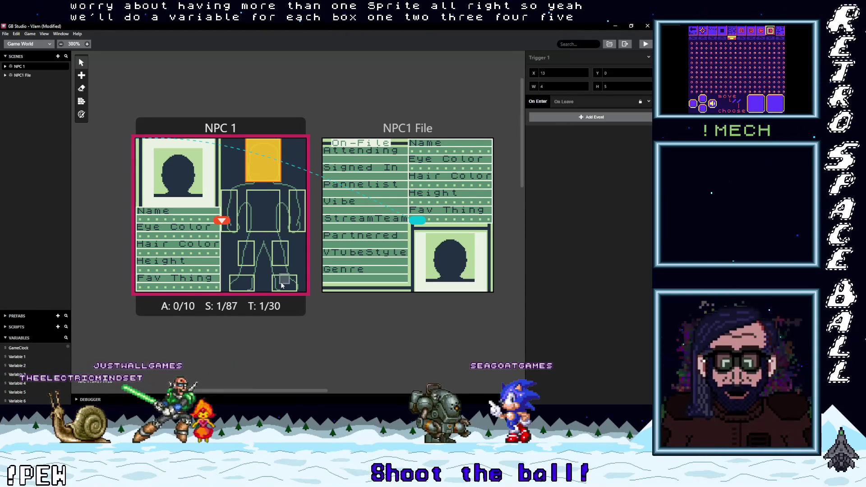
Rename the GameClock variable to Body Part Head.
left_click(21, 357)
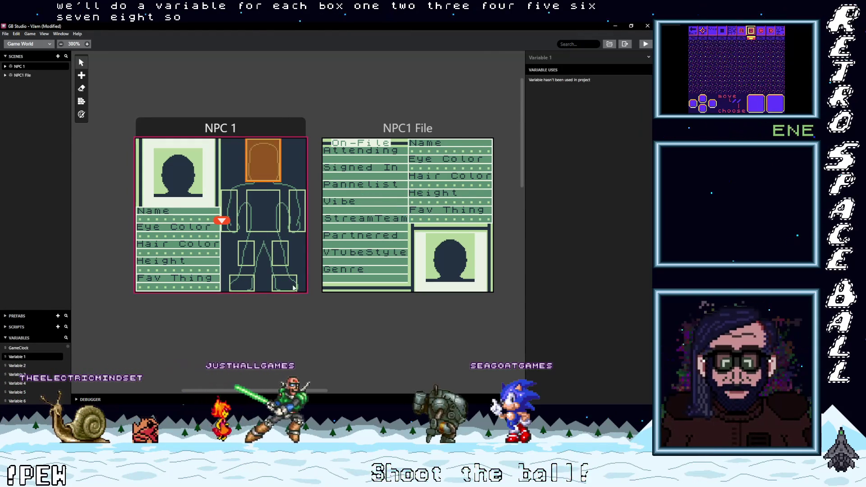
left_click(20, 347)
double_click(527, 55)
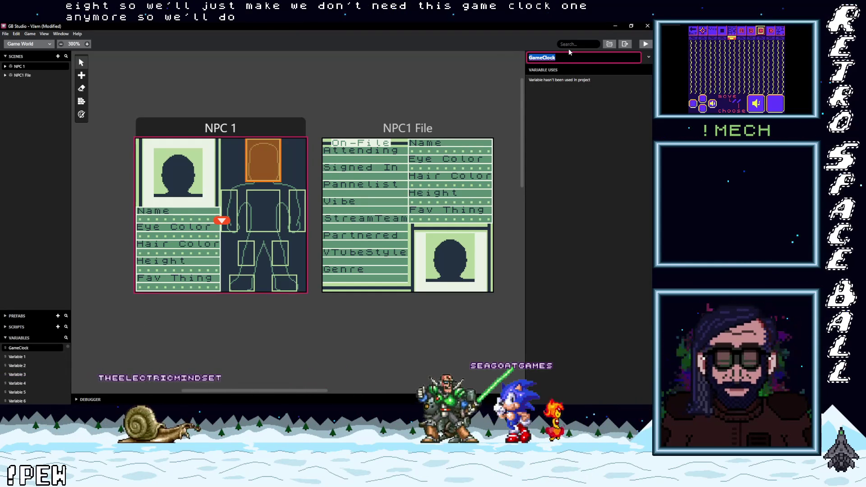
type("Body par")
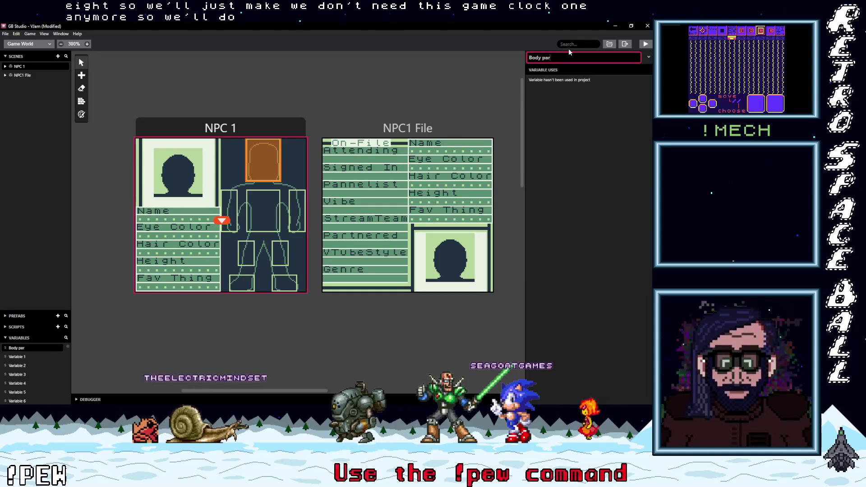
type(" Part")
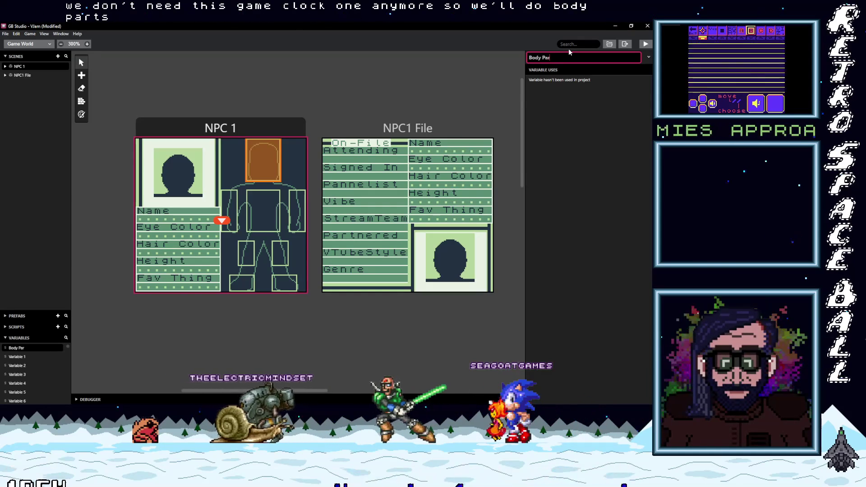
type(" Head")
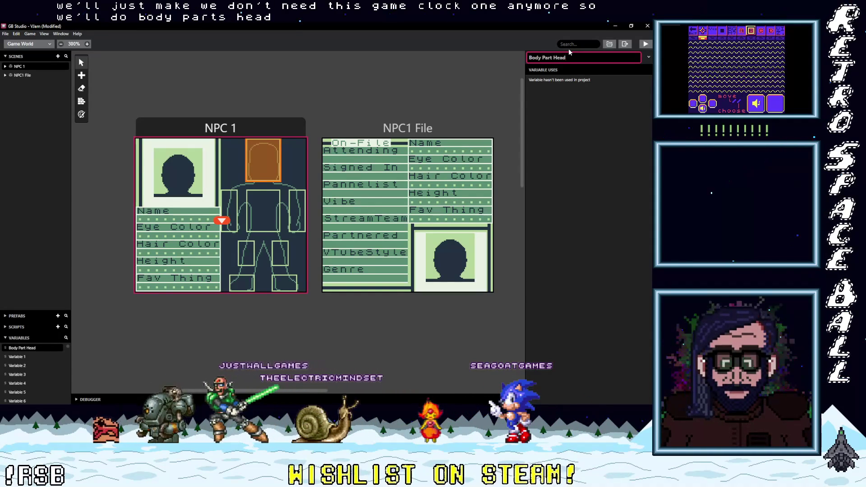
key("Return")
Rename Variable 1 to Body Part R Arm.
left_click(22, 357)
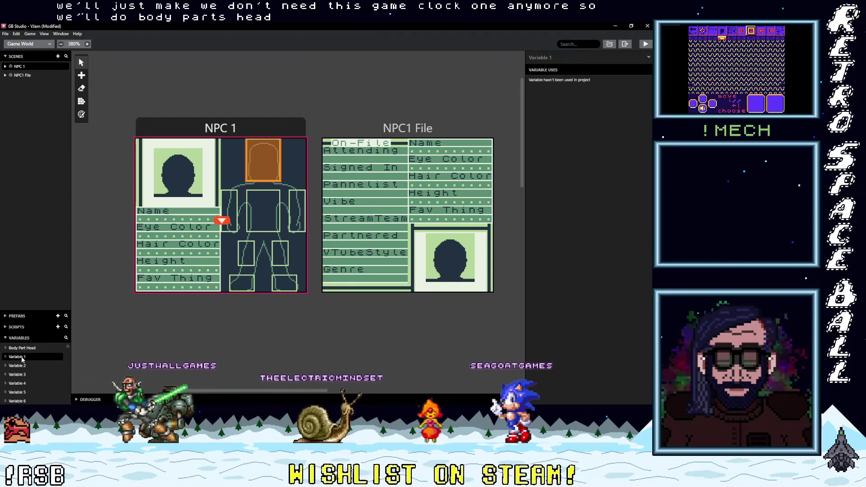
left_click(564, 58)
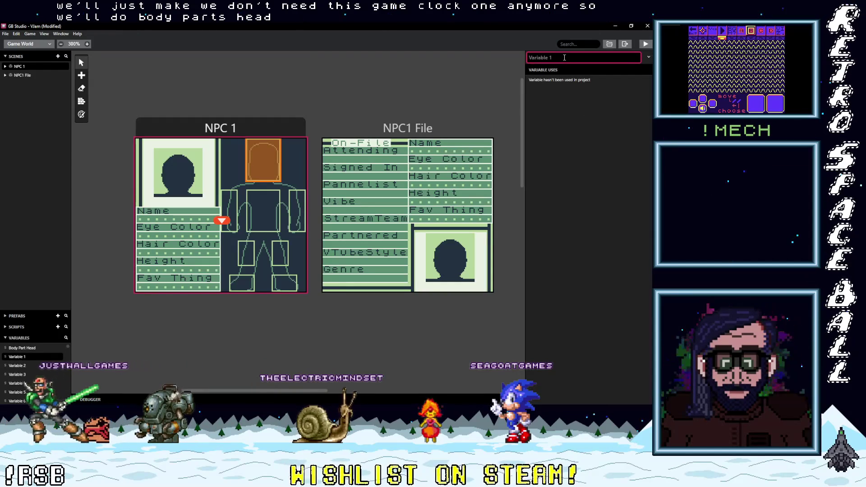
type("Body")
type("t")
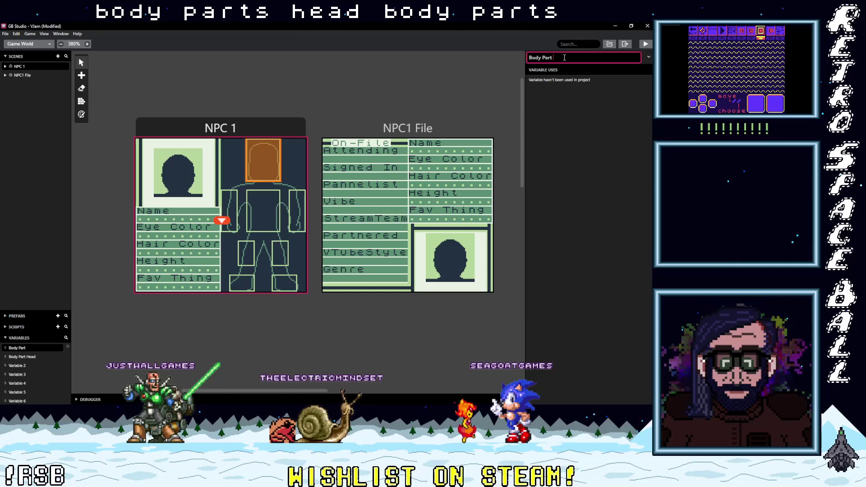
type(" R Arm")
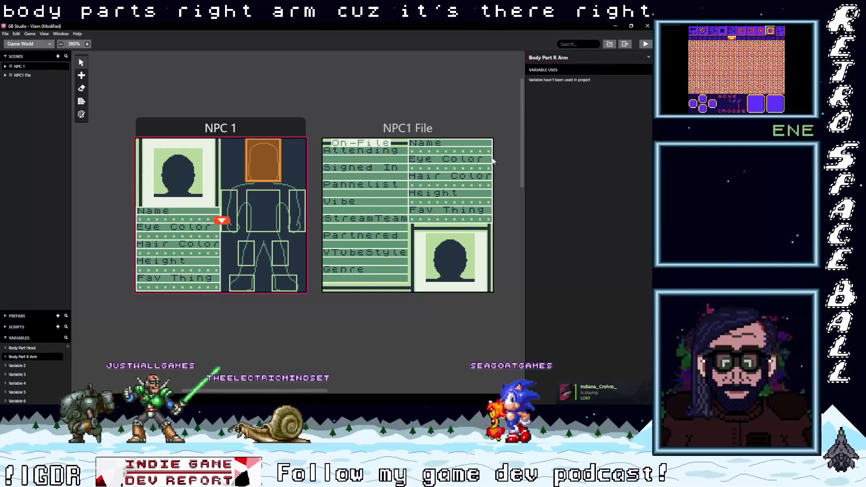
Rename Variable 2 to Body Part Chest.
left_click(26, 366)
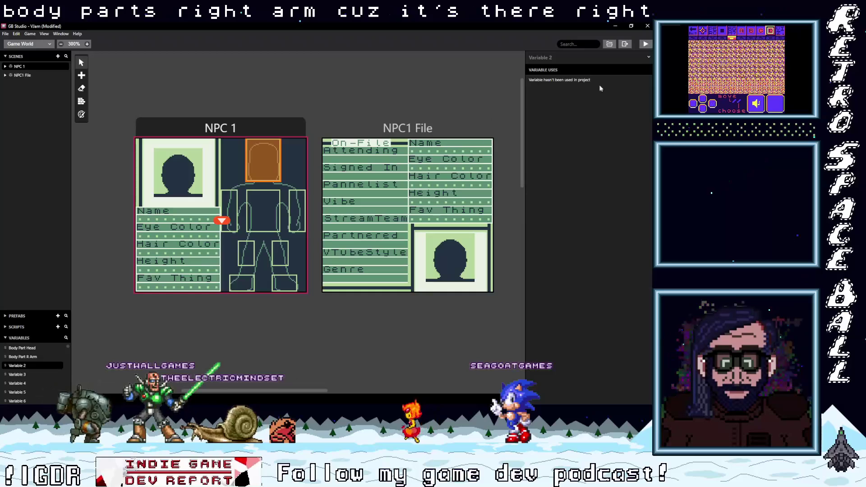
triple_click(564, 58)
type("BO")
key("BackSpace")
type("ody Part L Arm")
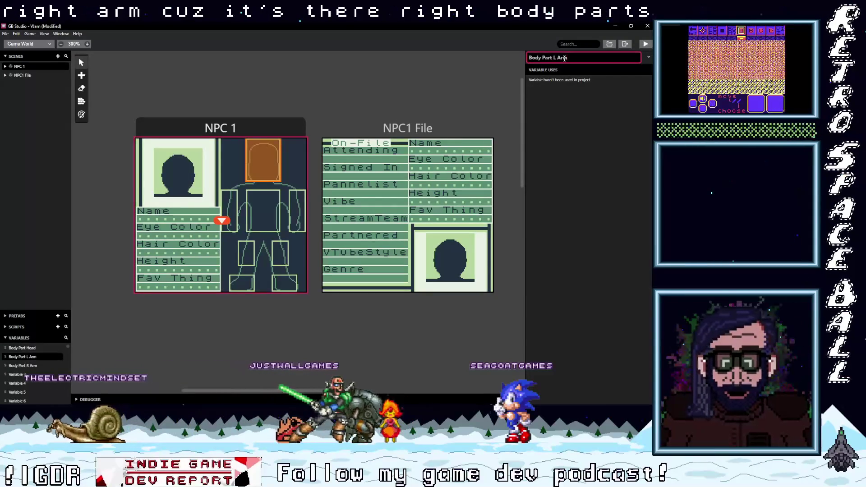
left_click_drag(554, 58, 580, 57)
type("Chest")
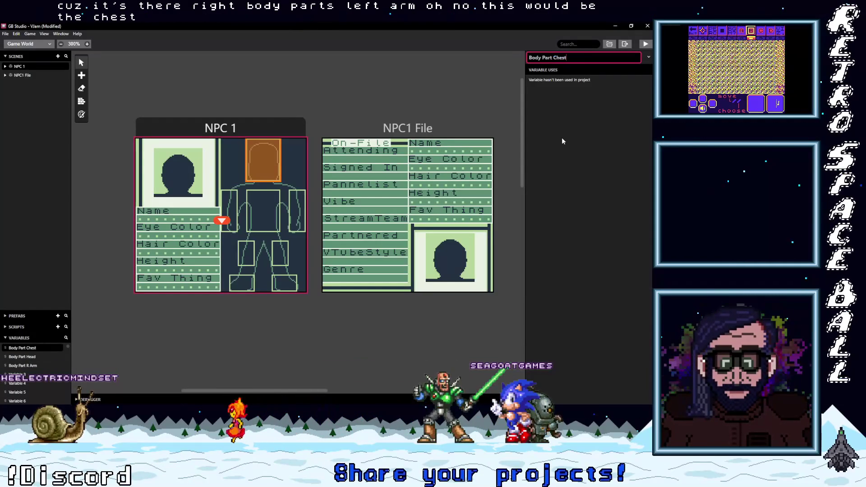
key("Return")
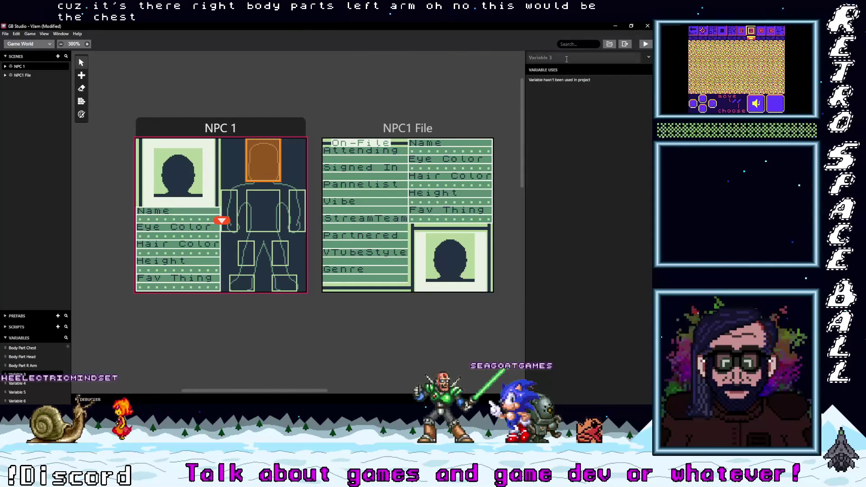
type("BOdy")
Name the next variable Body Part L Arm.
key("BackSpace")
key("BackSpace")
key("BackSpace")
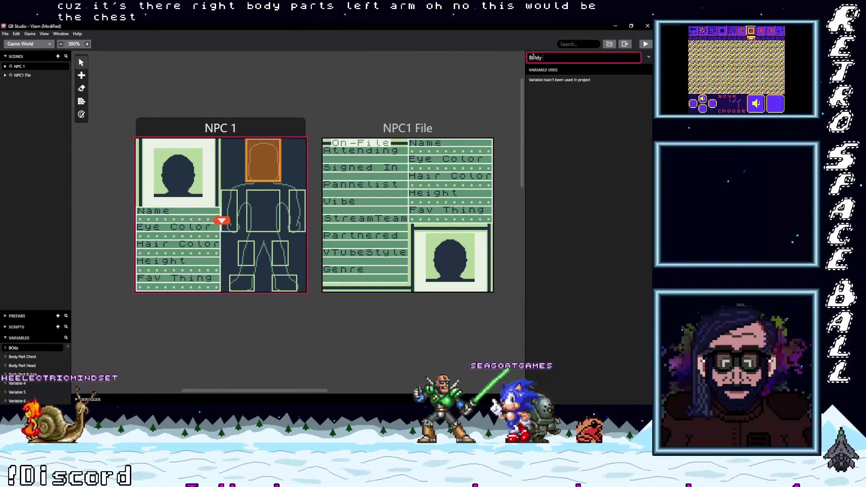
type("od")
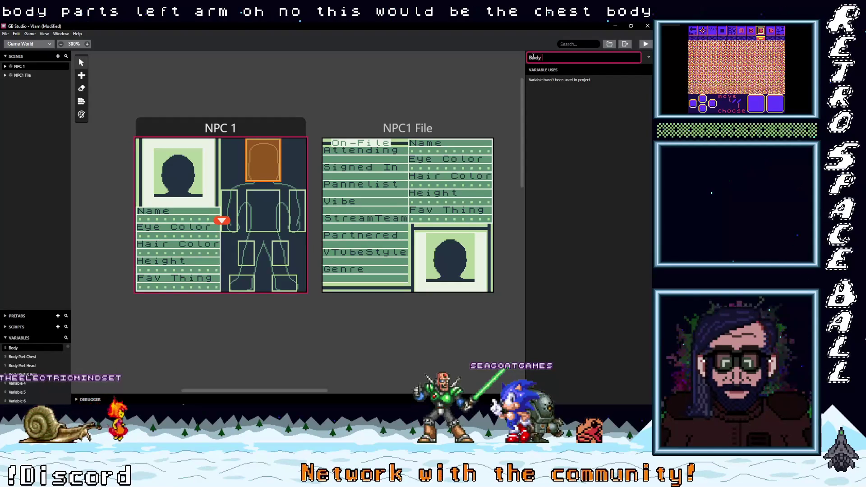
type(" L")
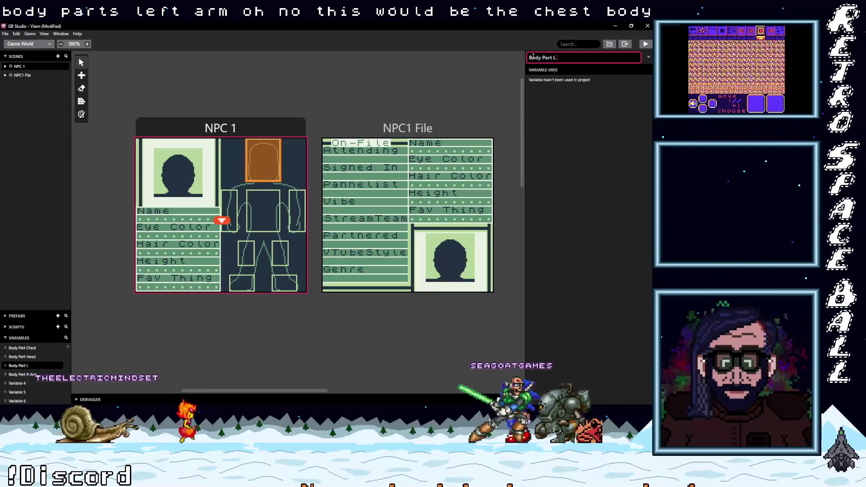
type(" Arm")
left_click(536, 76)
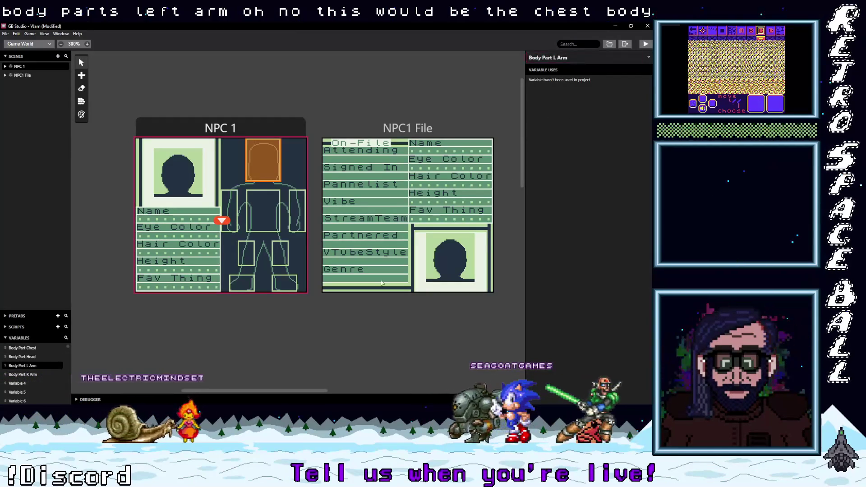
Rename Variable 4 to Body Part R Leg and Variable 5 to Body Part L Leg.
left_click(23, 383)
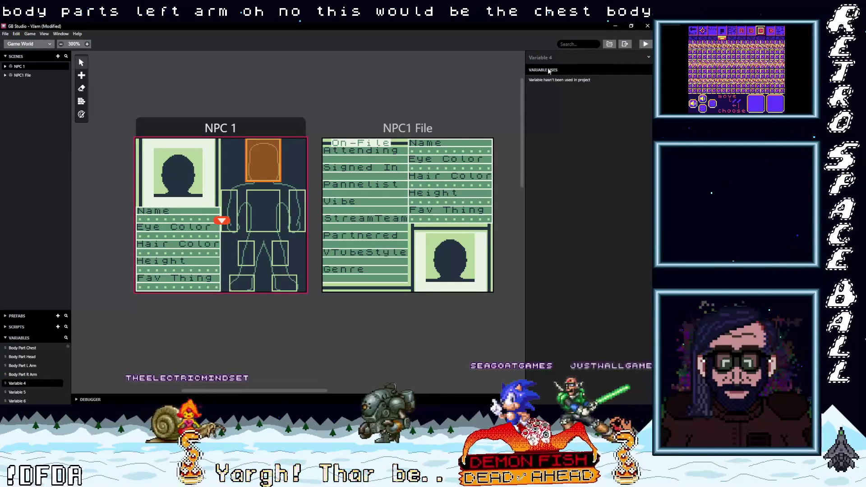
triple_click(565, 57)
type("Bod")
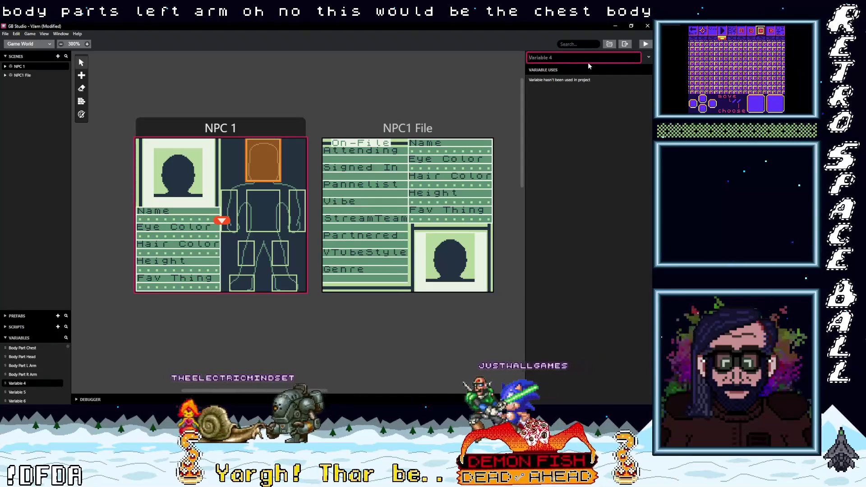
type("y Part R L")
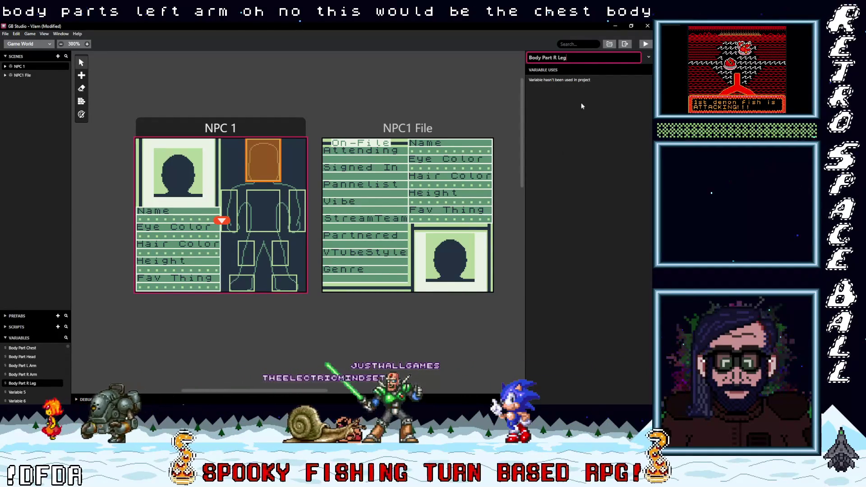
type("eg")
left_click(17, 392)
left_click(557, 58)
key("BackSpace")
key("BackSpace")
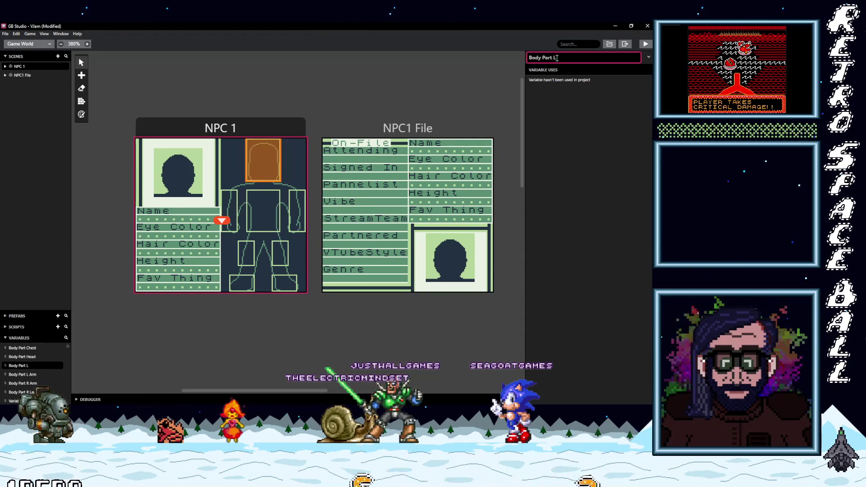
type(" Leg")
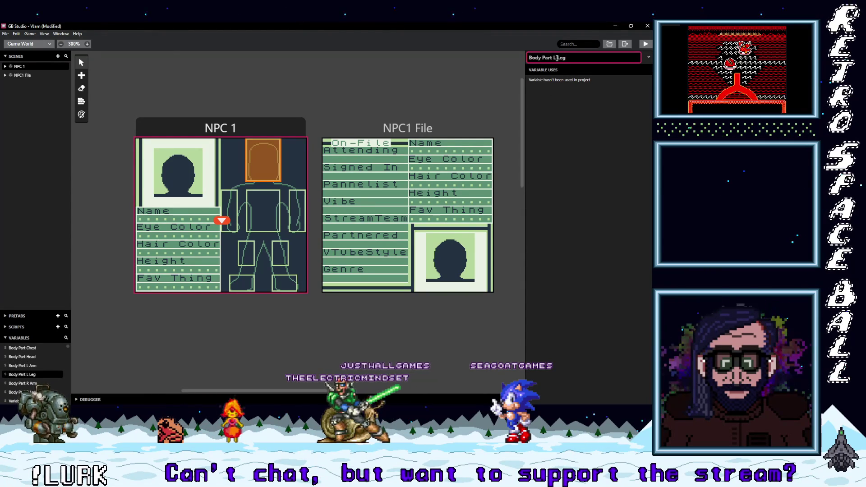
left_click(380, 159)
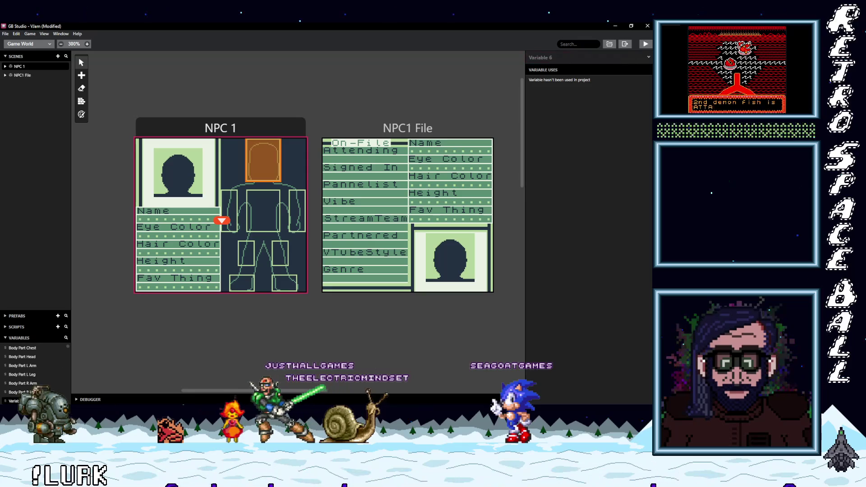
Rename Variable 6 to Body Part R Foot and start renaming Variable 7 to Body Part L Foot.
left_click(545, 56)
type("Body Part R")
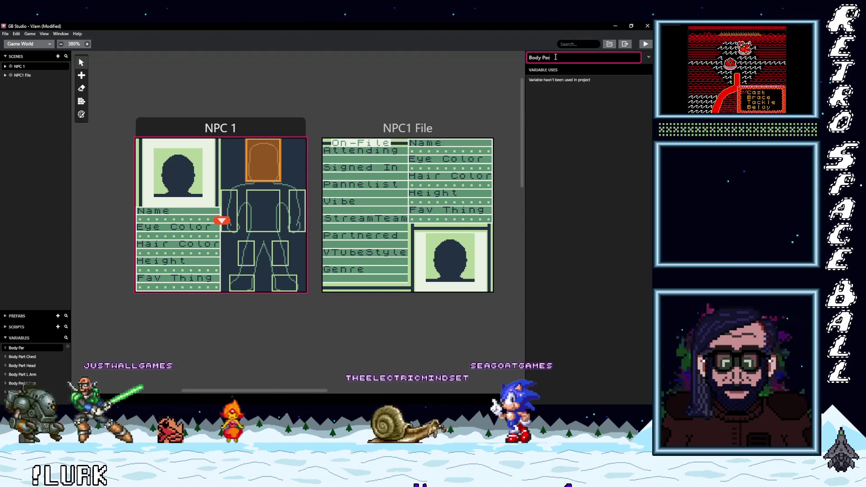
type(" Foot")
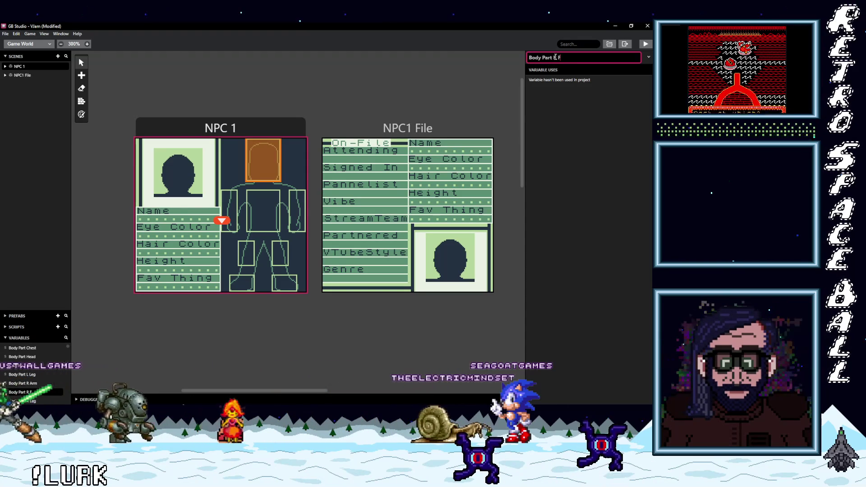
left_click(563, 126)
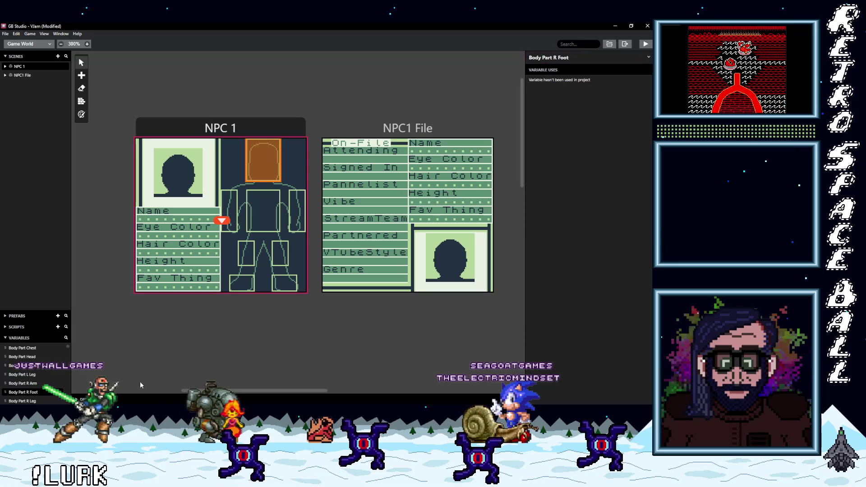
scroll(24, 373, "down", 2)
left_click(24, 374)
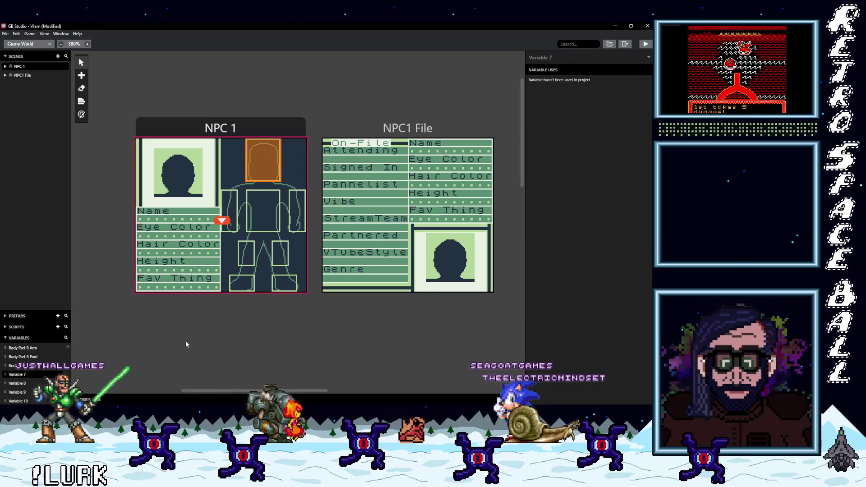
left_click(559, 57)
key("ctrl+a")
type("Body P")
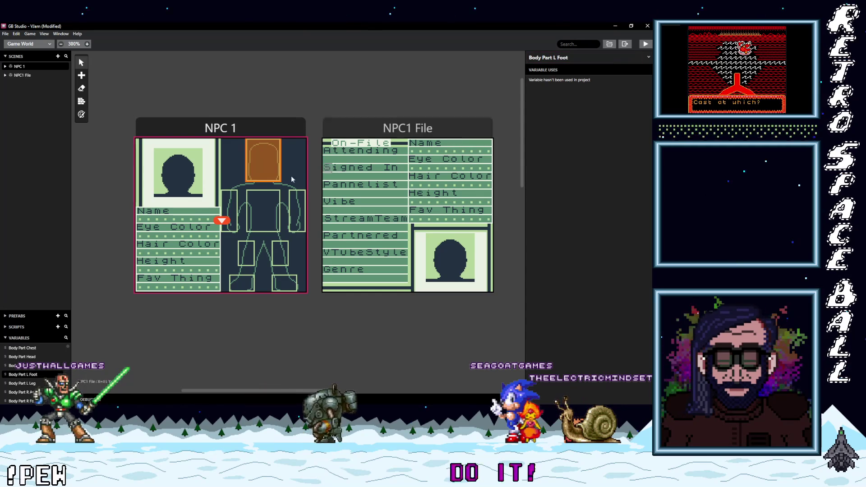
left_click(262, 161)
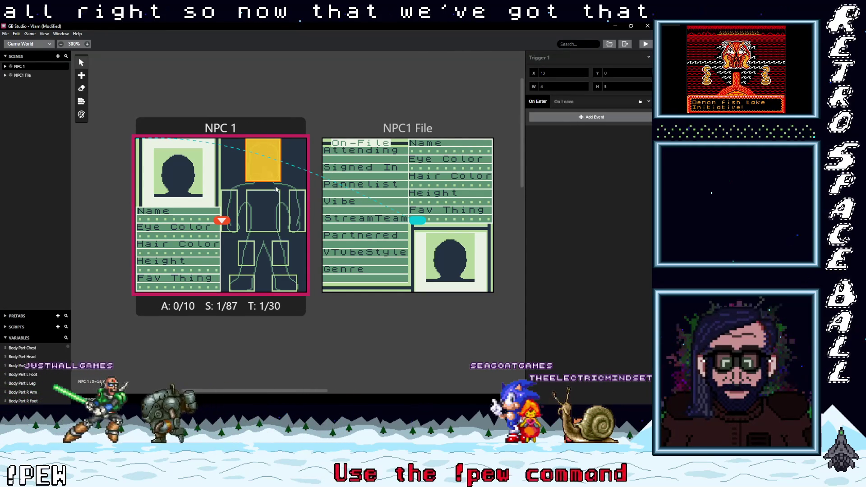
Add triggers over the right arm, chest, left arm and leg, and set the foot trigger 3 tiles wide.
left_click_drag(292, 193, 294, 213)
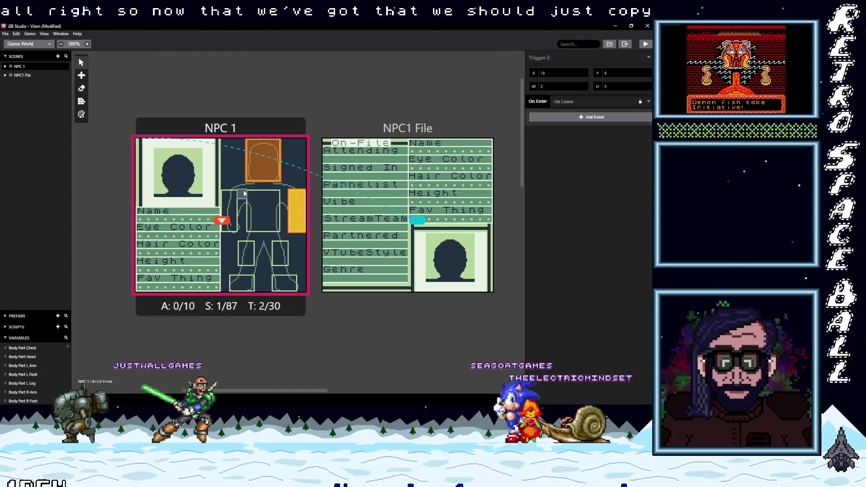
left_click_drag(248, 191, 271, 222)
mouse_move(222, 193)
left_mouse_down()
mouse_move(250, 264)
mouse_move(284, 262)
left_mouse_up()
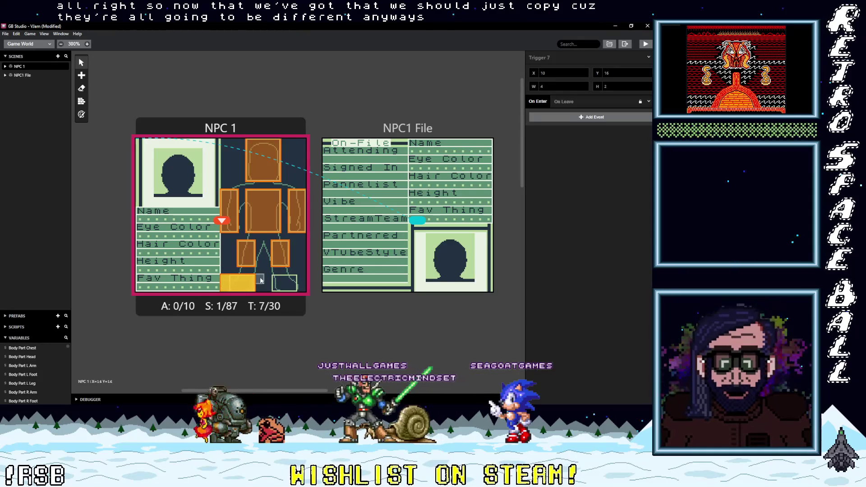
left_click(584, 88)
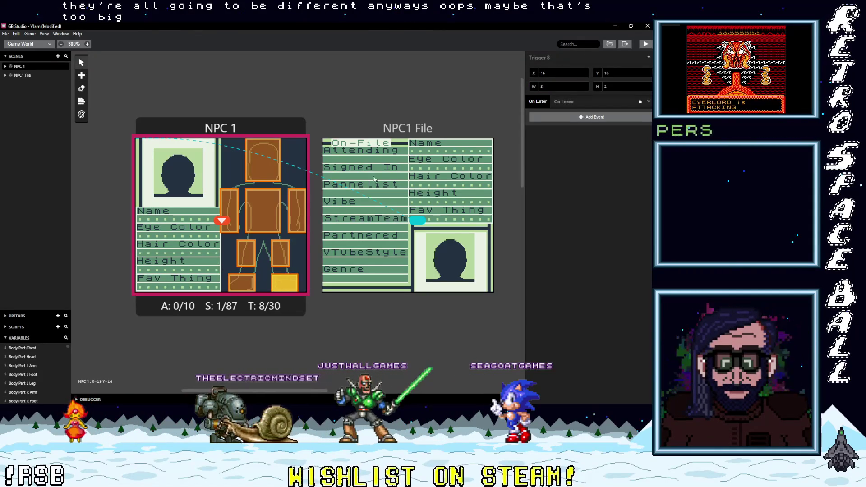
left_click(566, 118)
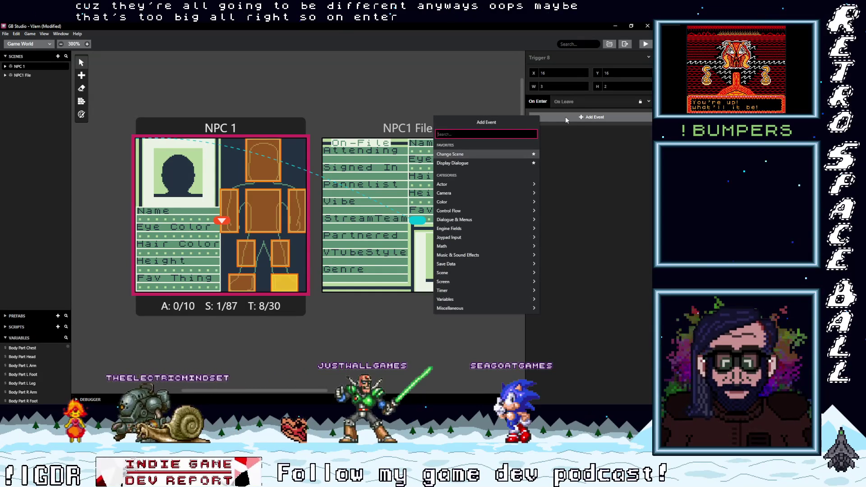
Add an If Variable Compare With Value event to Trigger 1's On Enter and copy it.
type("If var val")
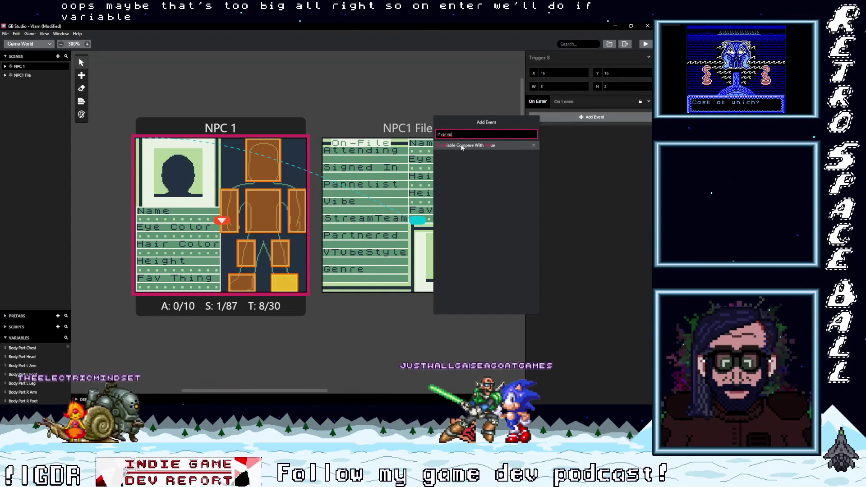
key("Return")
left_click(563, 134)
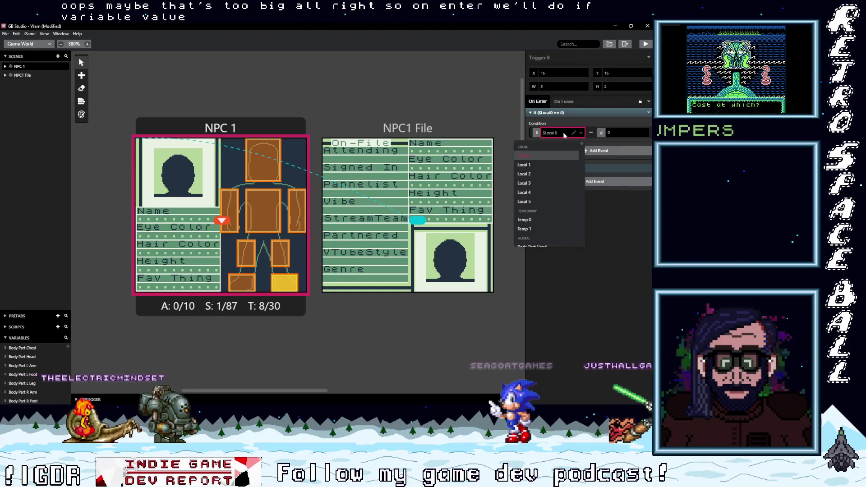
left_click(629, 261)
left_click(648, 113)
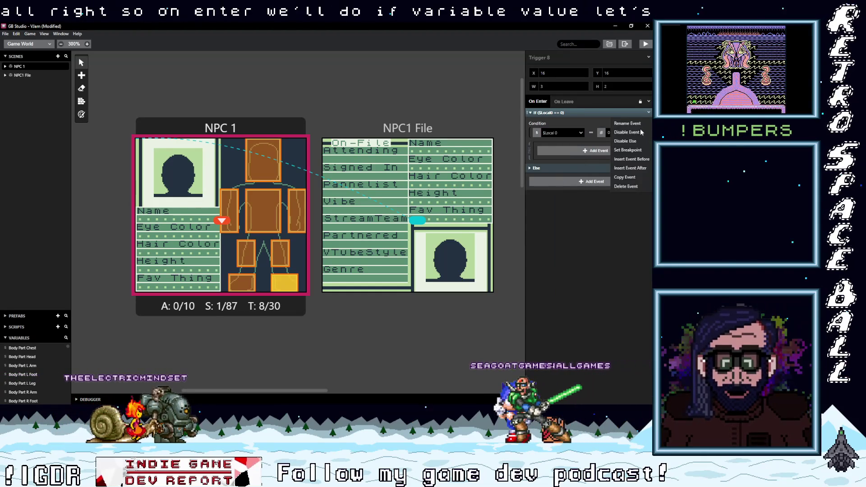
left_click(628, 177)
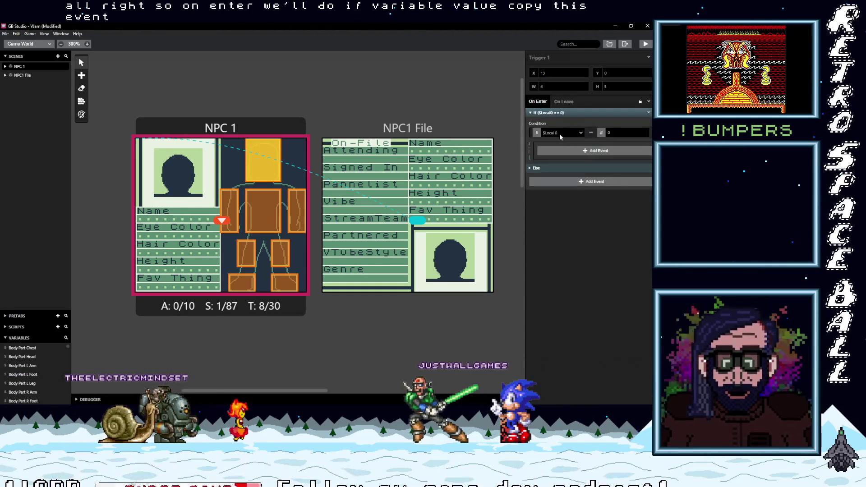
Set the If condition to check whether Body Part Head equals 1.
left_click(561, 134)
type("hea")
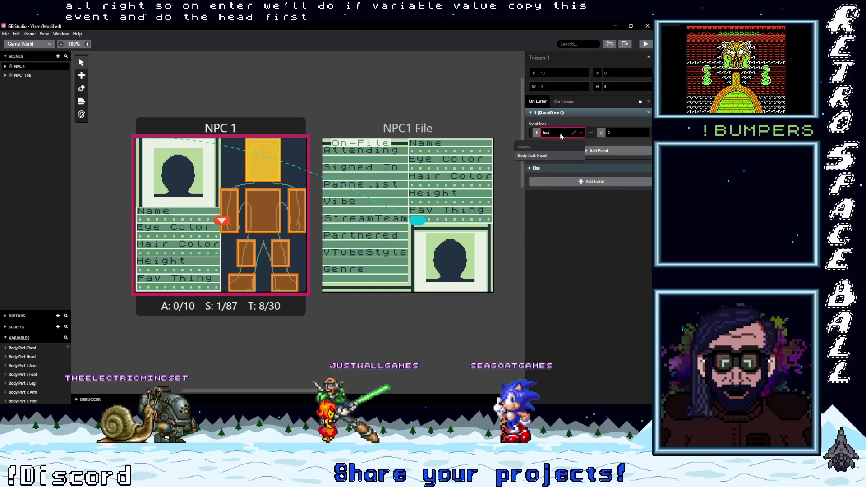
left_click(554, 154)
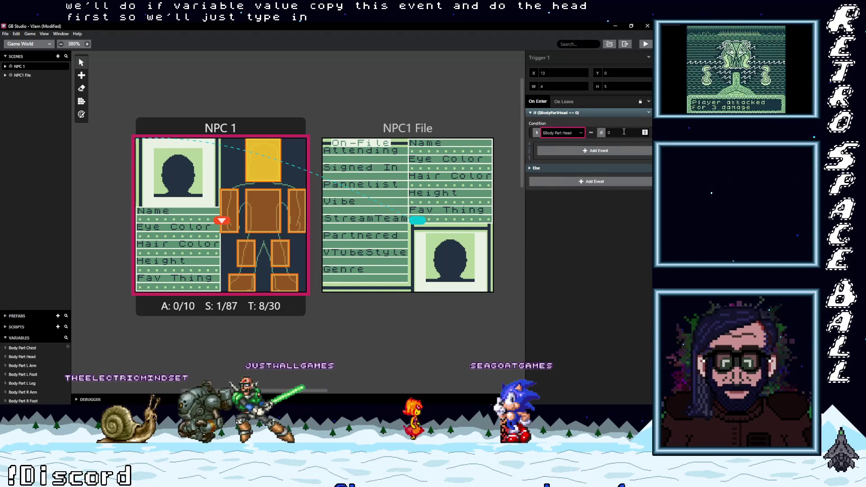
left_click(624, 132)
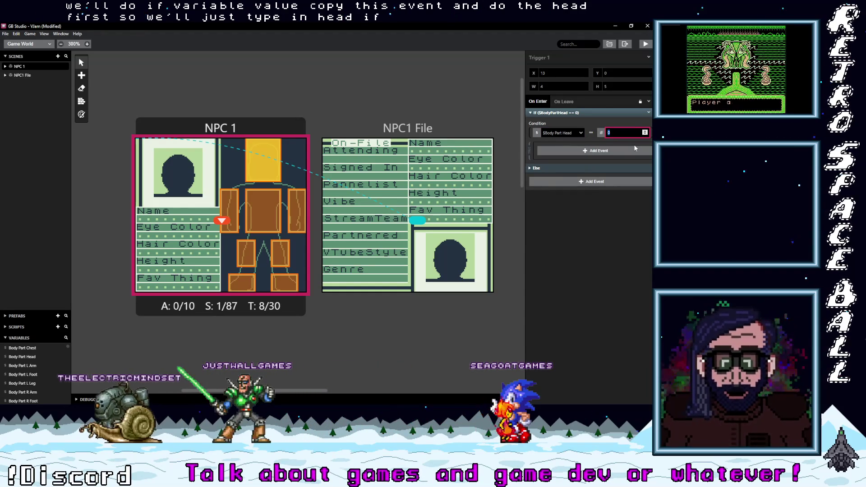
type("1")
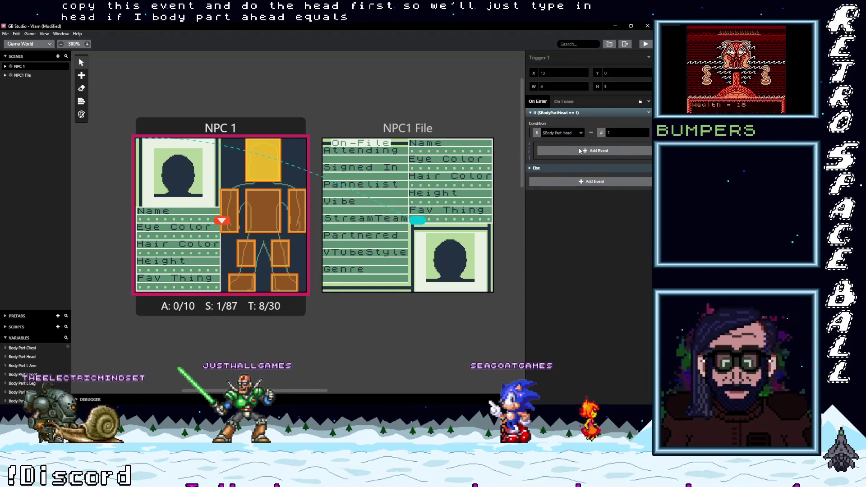
left_click(582, 150)
key("Escape")
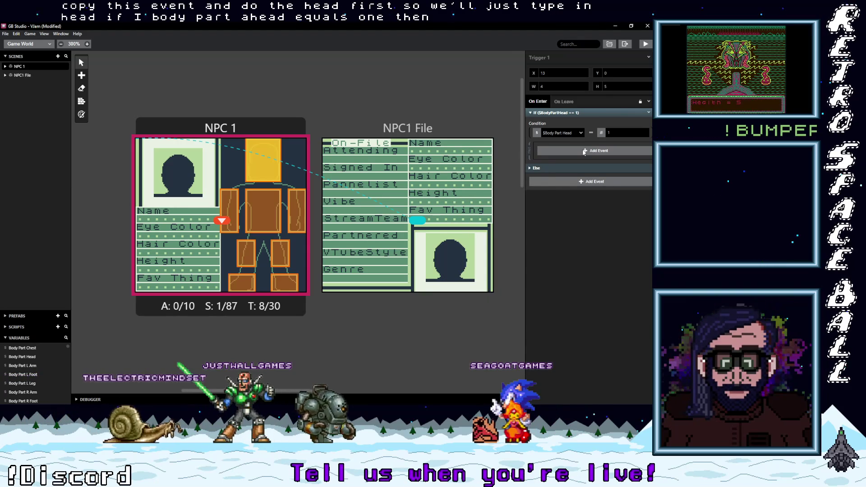
left_click(584, 152)
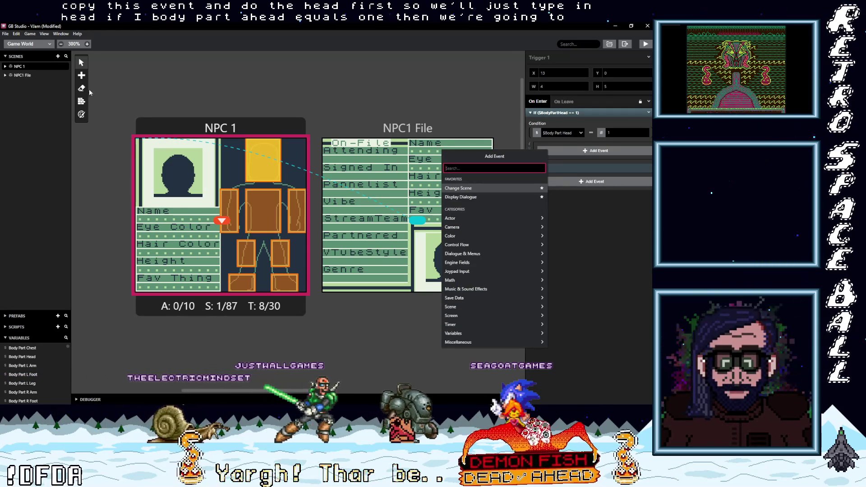
Place an actor at the top-right corner (X 18, Y 1) with Transparent sprite sheet, named Body Warning.
key("Escape")
left_click(82, 76)
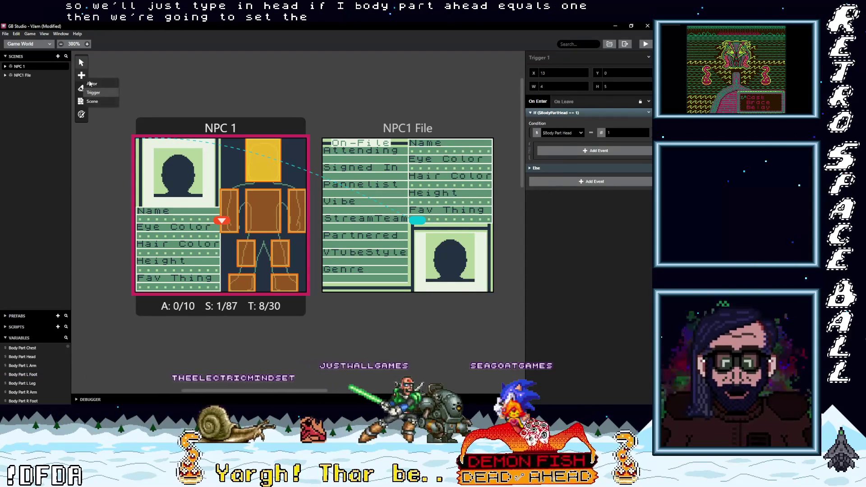
left_click(95, 91)
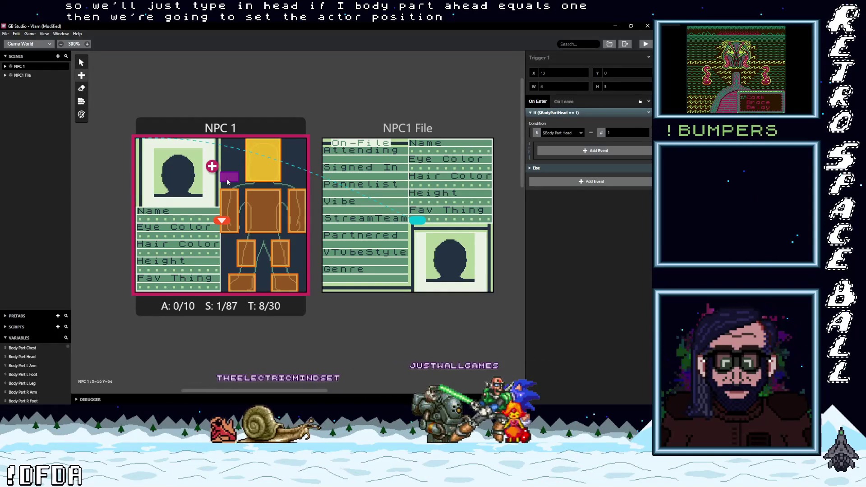
left_click(294, 147)
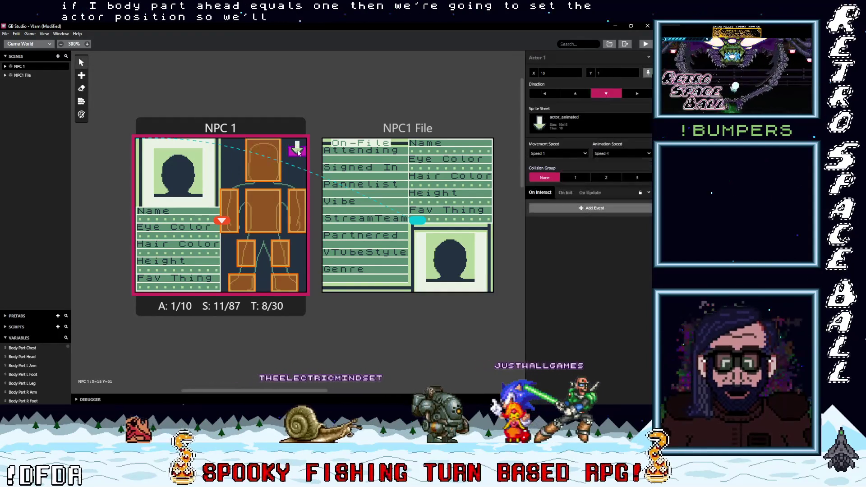
left_click(587, 123)
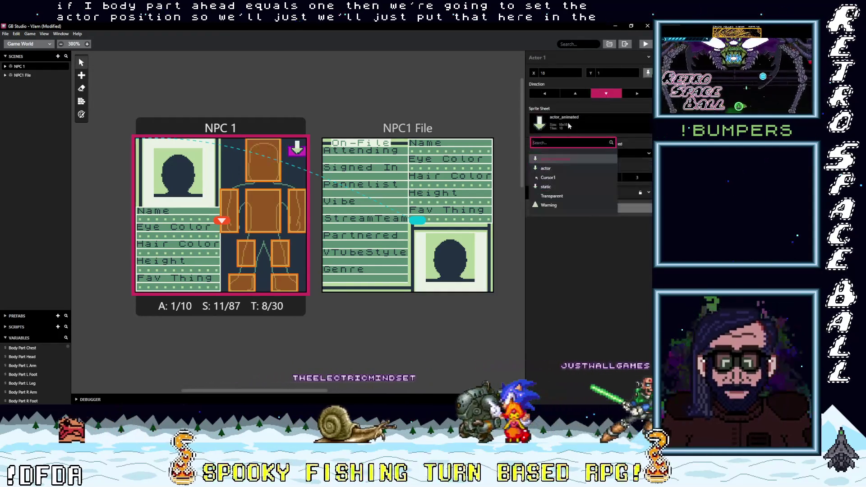
left_click(554, 197)
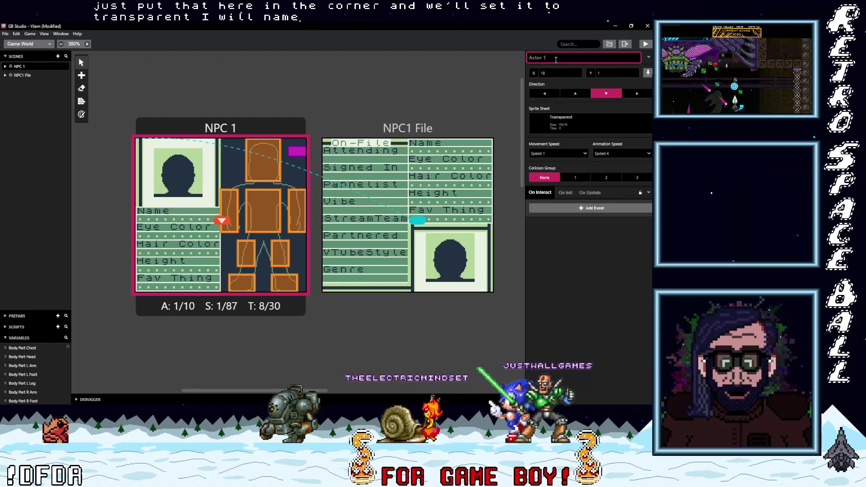
type("Body Warning")
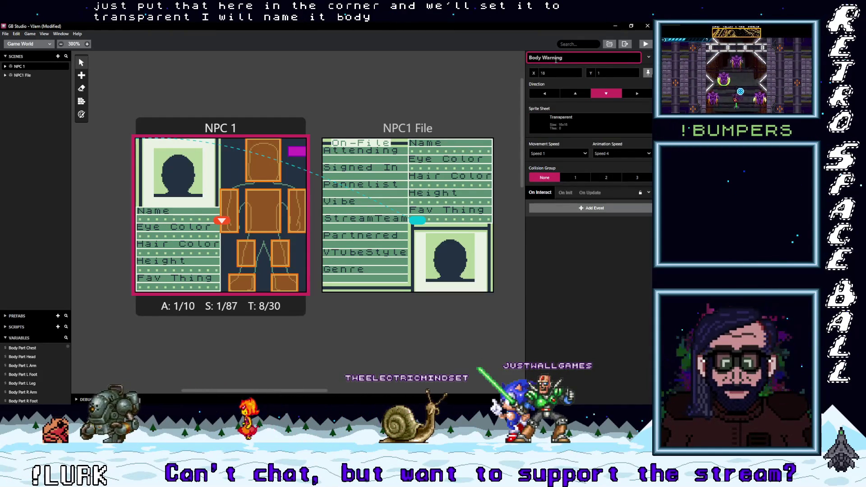
left_click(263, 160)
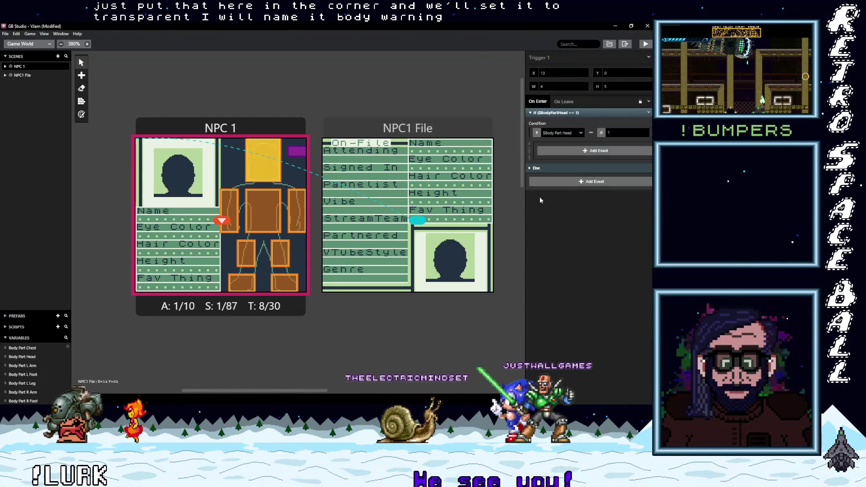
Add a Set Actor Position event inside the If branch moving the Player to (14,3).
left_click(570, 153)
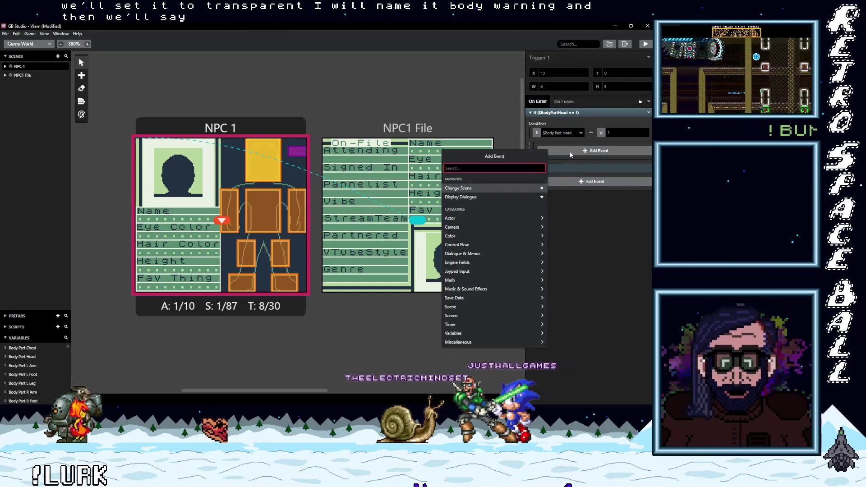
type("pos")
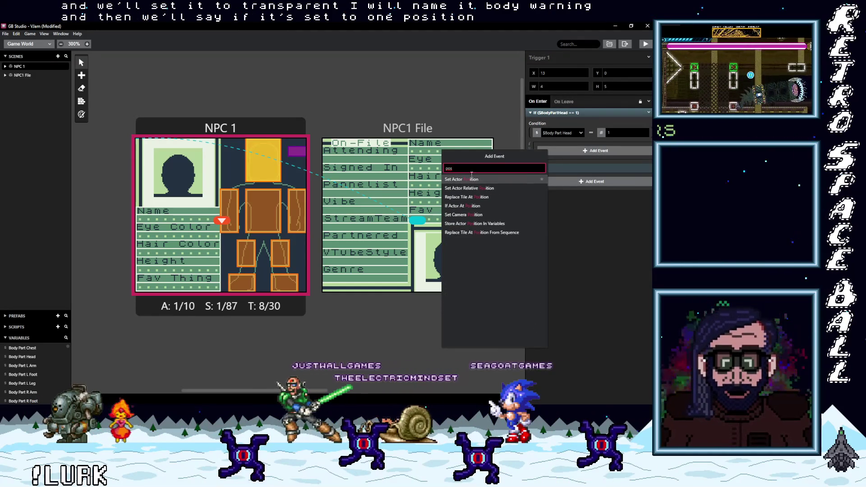
left_click(465, 179)
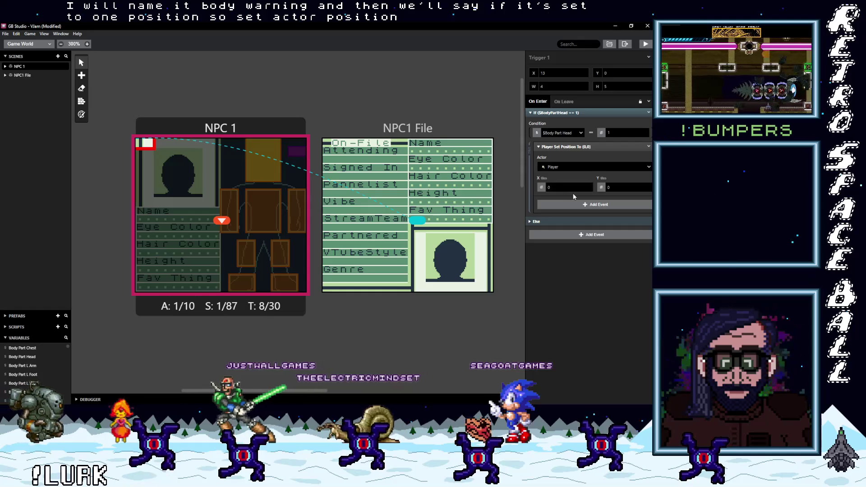
left_click(588, 186)
left_click(589, 186)
left_click(588, 186)
left_click(589, 186)
left_click(589, 186)
left_click(589, 186)
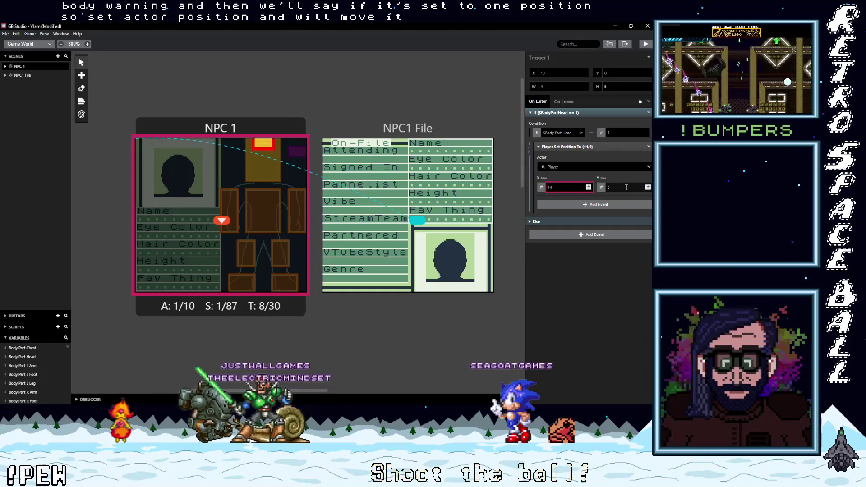
left_click(575, 146)
left_click(576, 161)
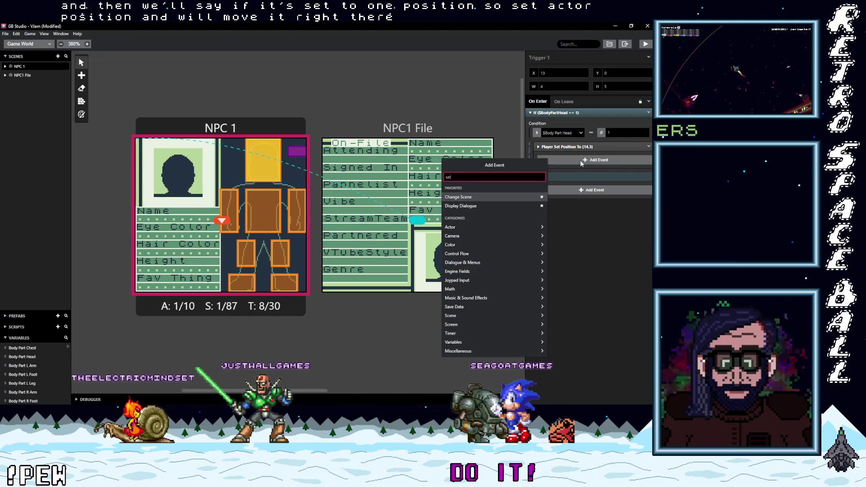
Add a Set Actor Sprite Sheet event switching the Body Warning actor to the Warning sprite sheet.
type("set acto")
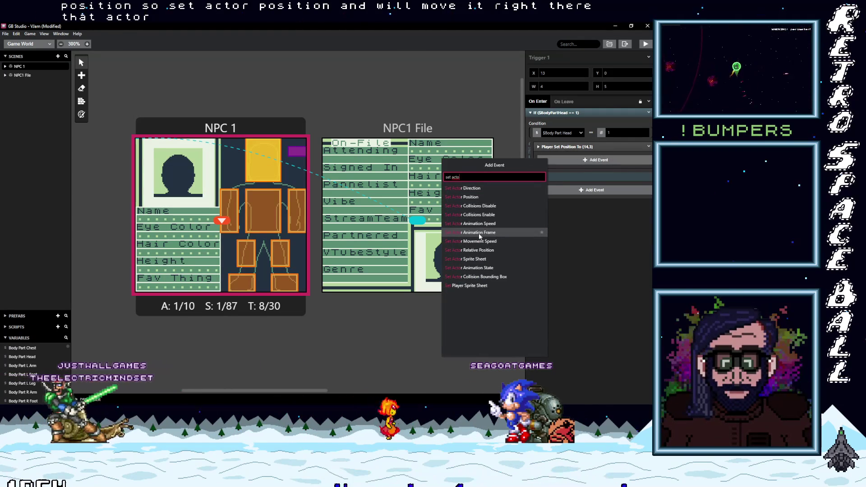
left_click(479, 260)
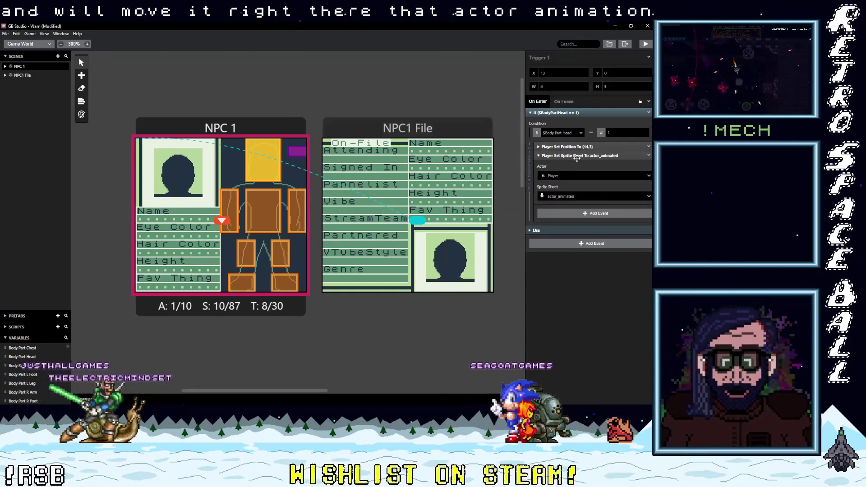
left_click(567, 197)
left_click(565, 195)
left_click(562, 175)
left_click(564, 196)
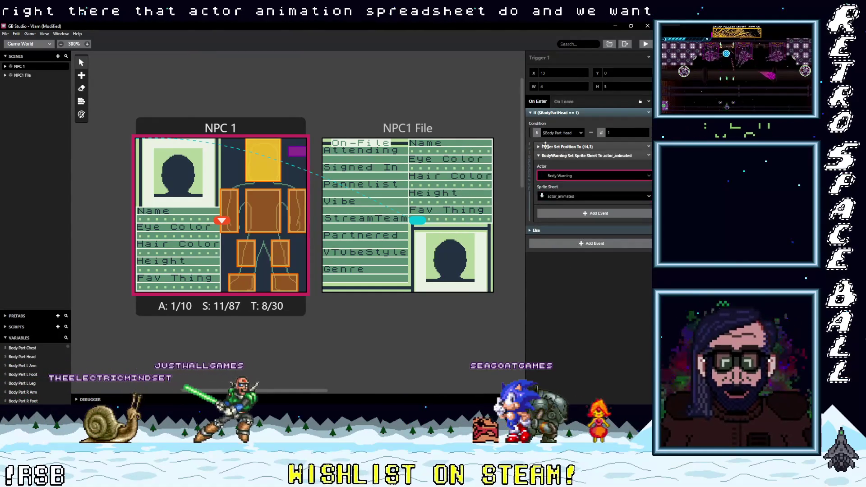
left_click(565, 244)
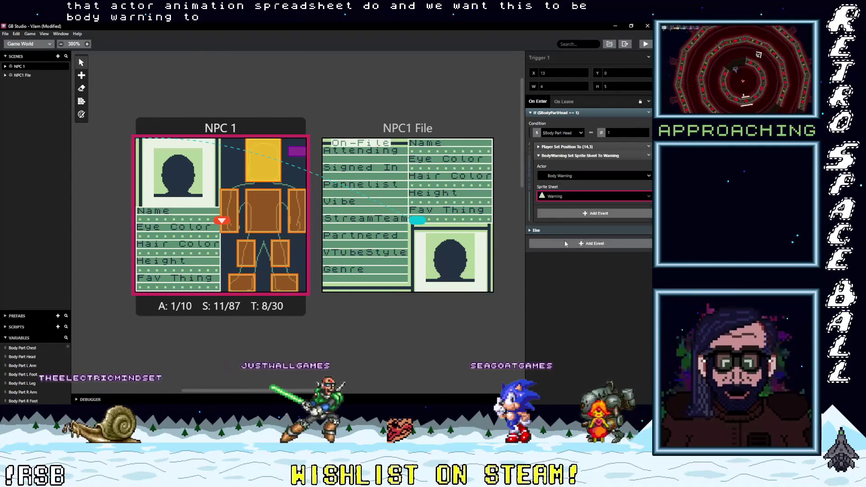
left_click(568, 155)
left_click(564, 102)
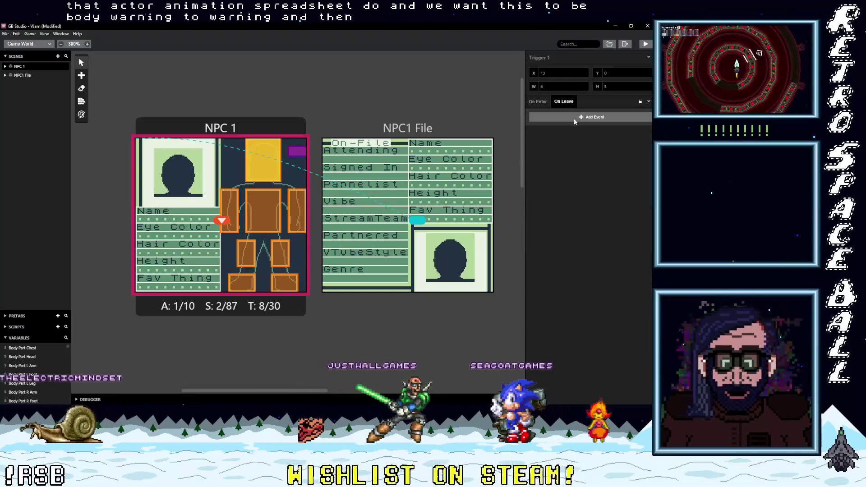
Add an On Leave Set Actor Sprite Sheet event returning Body Warning to Transparent.
left_click(575, 118)
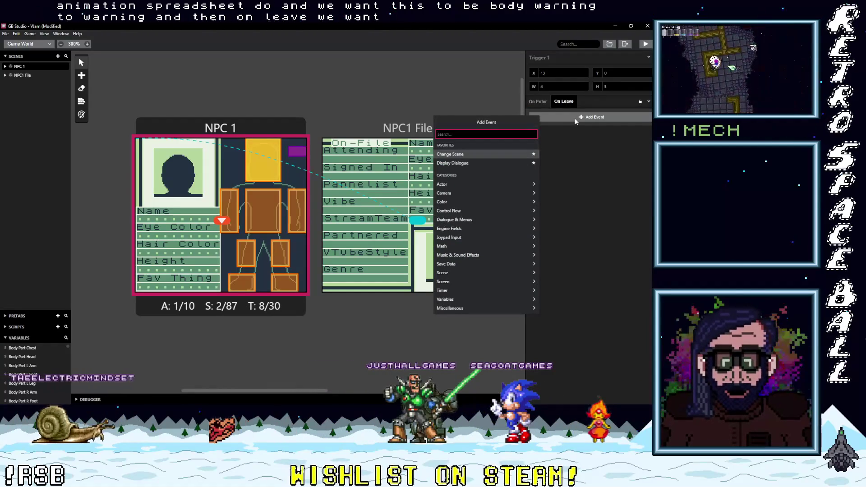
type("sprite")
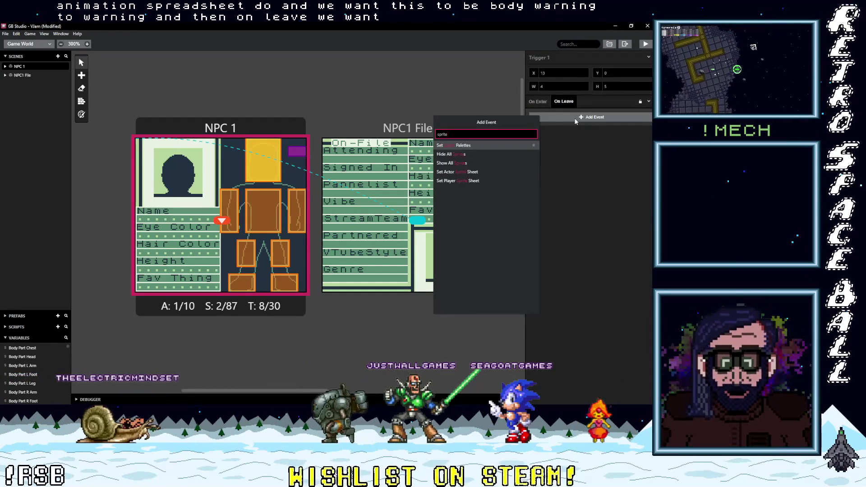
key("Down")
key("Down")
key("Down")
key("Return")
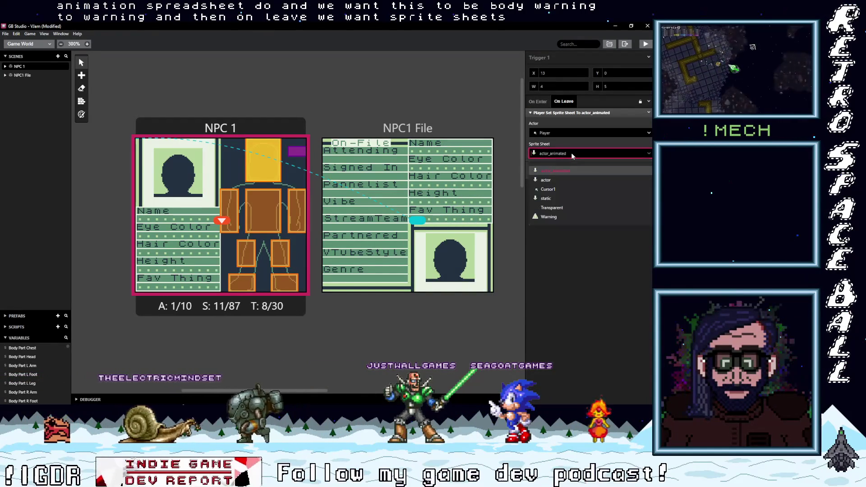
left_click(561, 134)
left_click(555, 151)
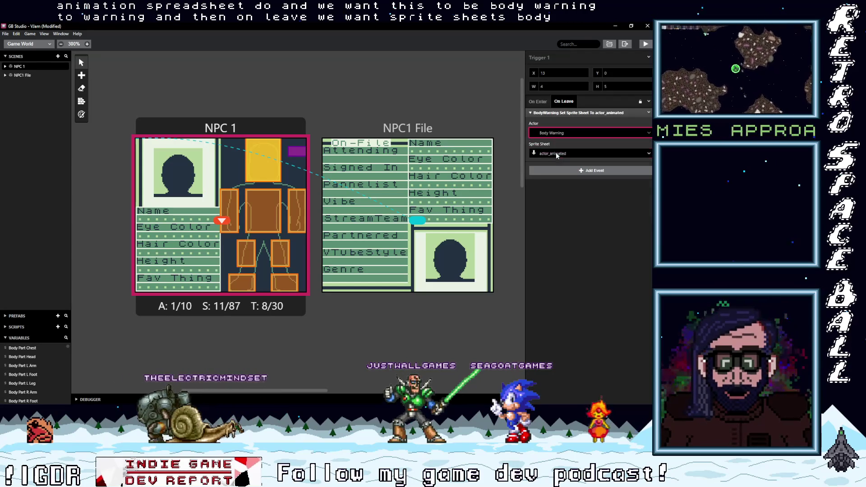
left_click(554, 153)
left_click(552, 207)
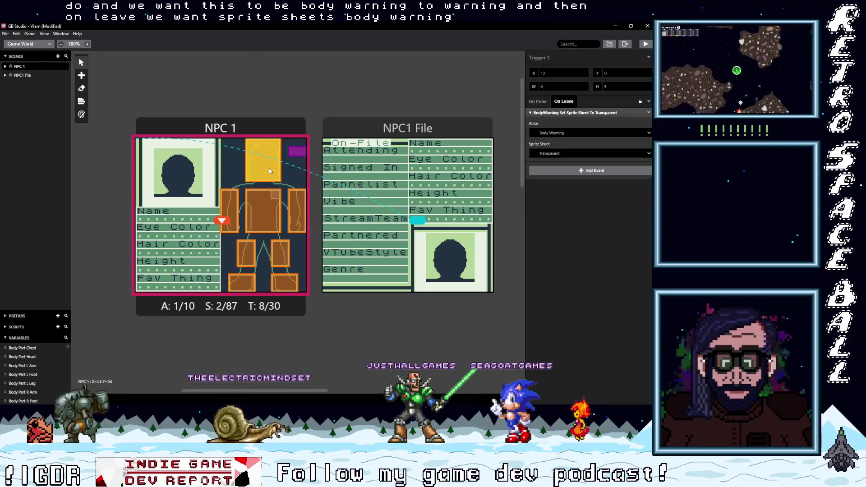
left_click(537, 101)
left_click(649, 113)
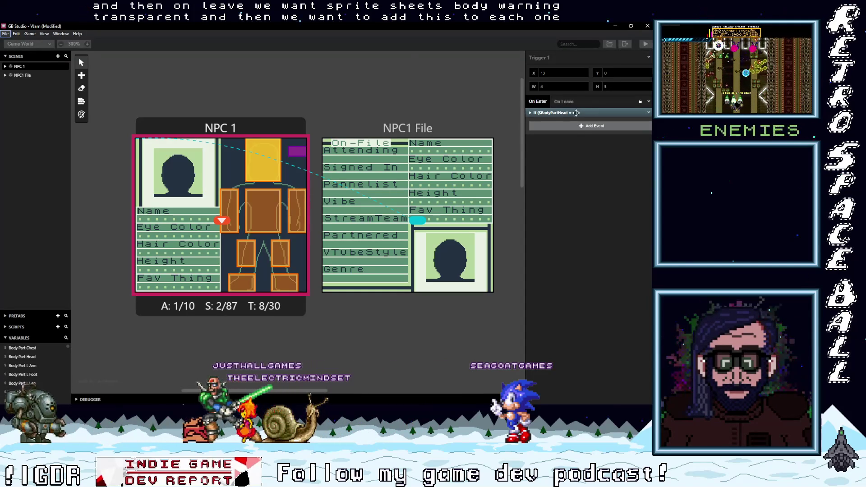
Copy the head-check If event and paste it into an arm trigger and the right-leg trigger.
left_click(647, 114)
left_click(625, 177)
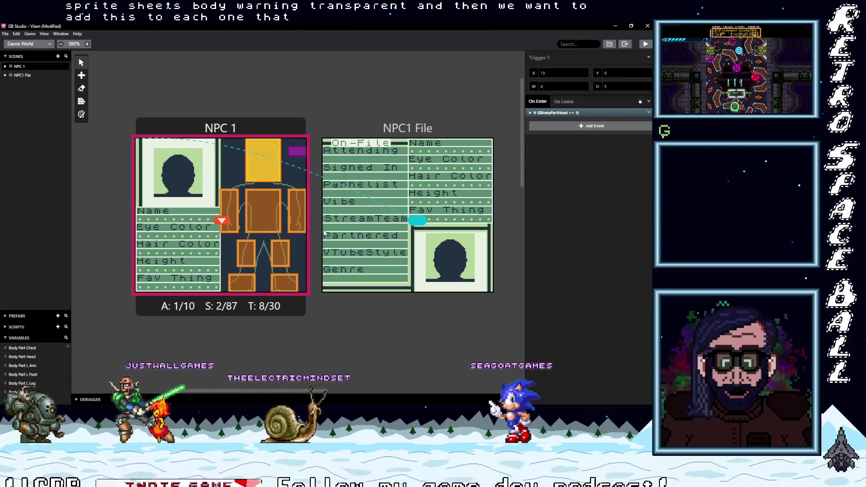
left_click(296, 211)
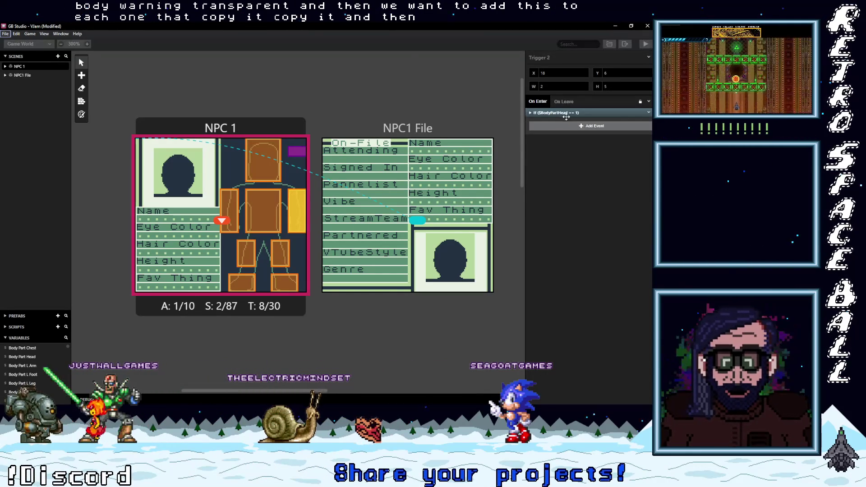
left_click(229, 211)
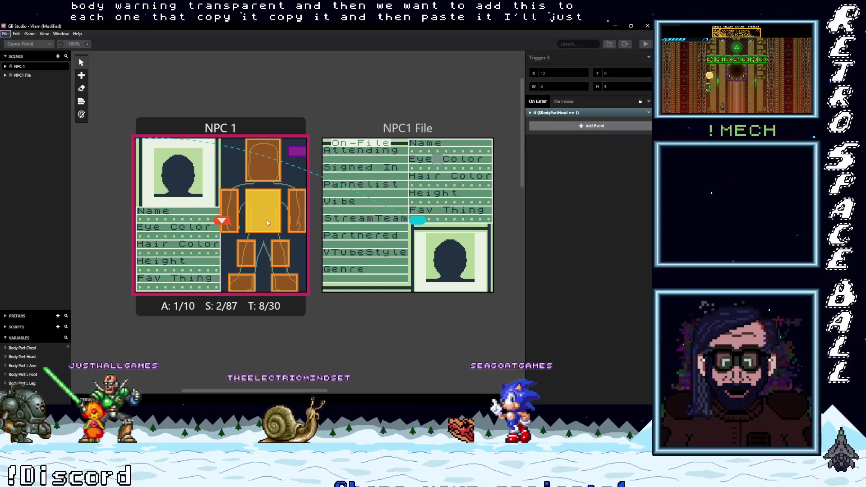
left_click(564, 118)
left_click(280, 252)
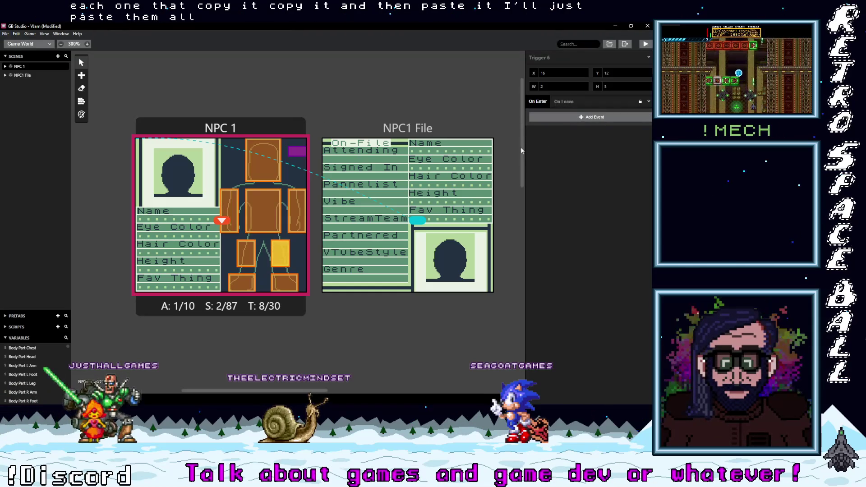
left_click(571, 117)
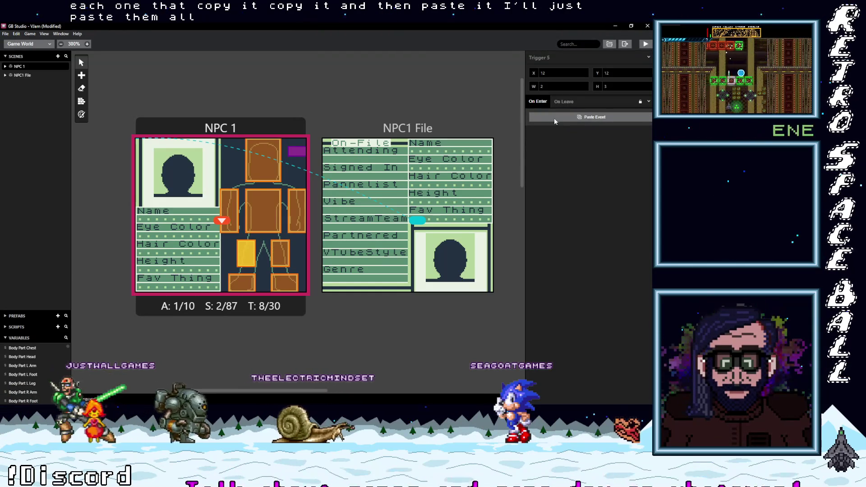
Delete the right-foot trigger's placeholder Local 0 condition and paste the head check into another arm trigger.
left_click(246, 253)
left_click(284, 282)
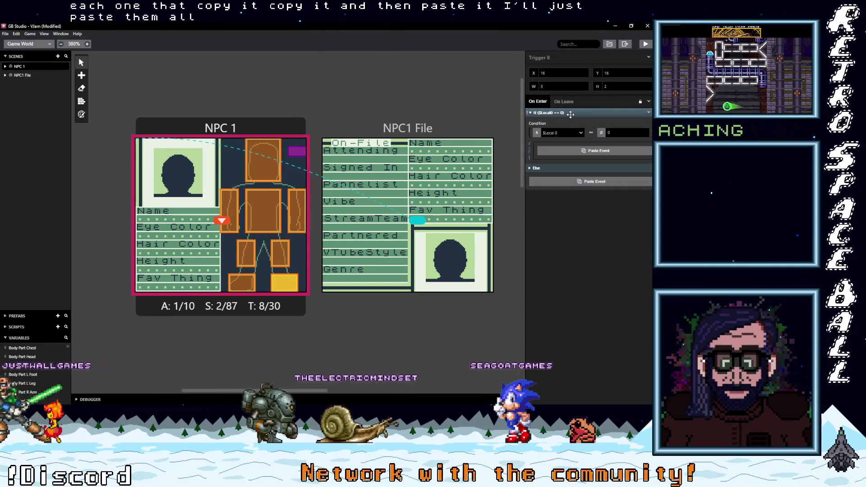
left_click(648, 112)
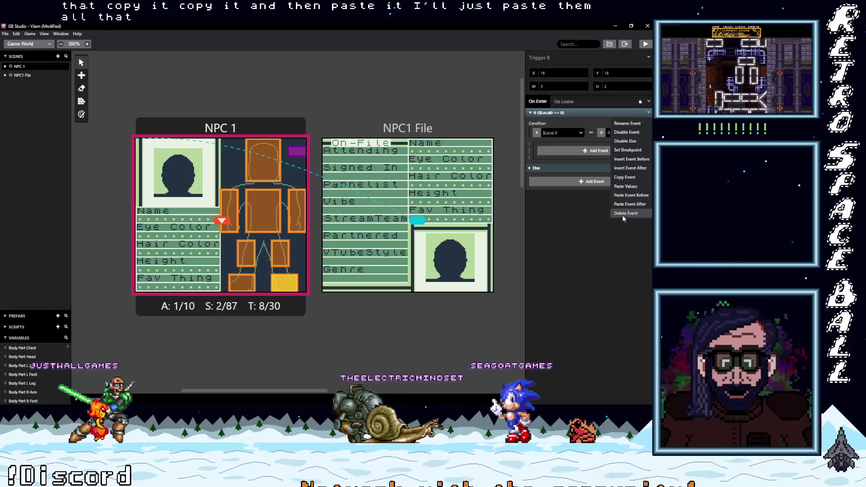
left_click(627, 185)
left_click(242, 282)
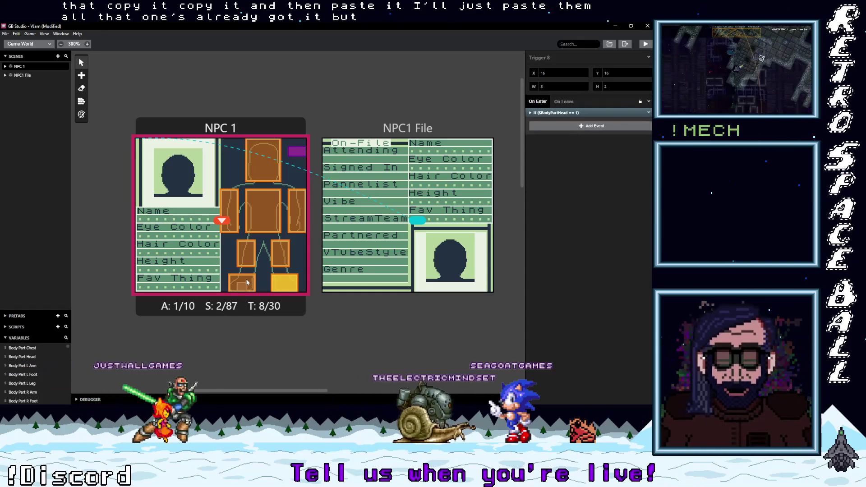
left_click(231, 199)
left_click(568, 113)
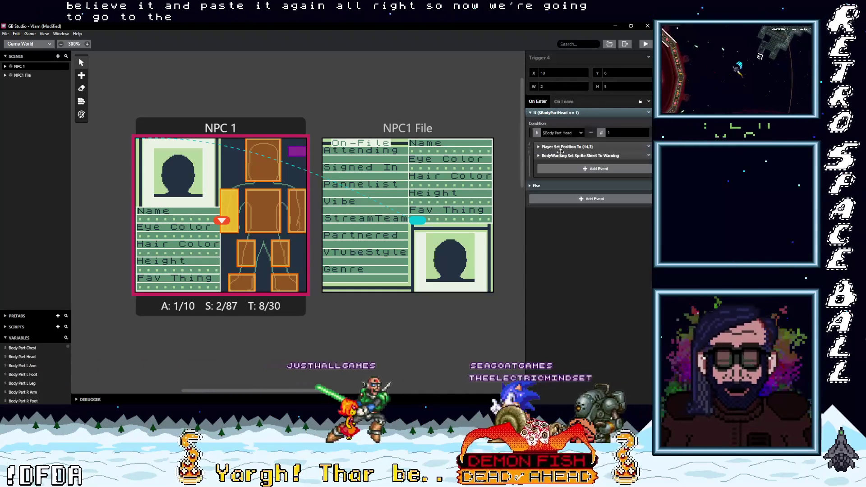
Point Trigger 4's condition at Body Part R Arm and move the Player to (10,9).
left_click(565, 134)
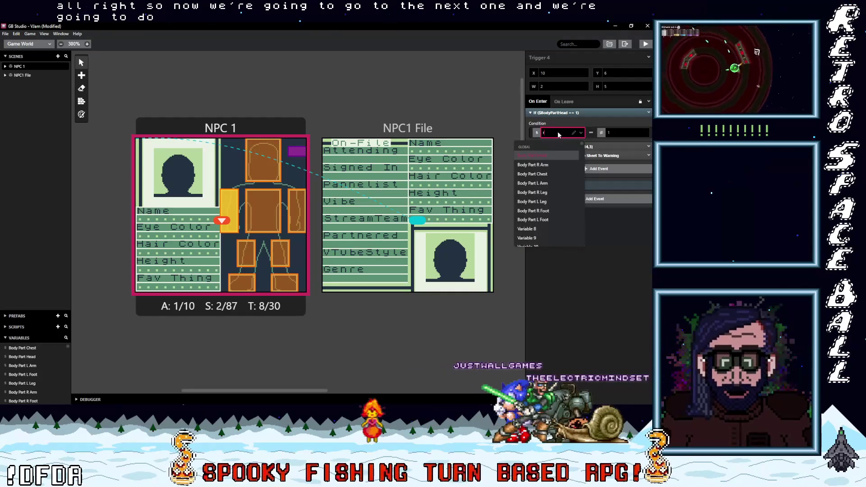
left_click(538, 165)
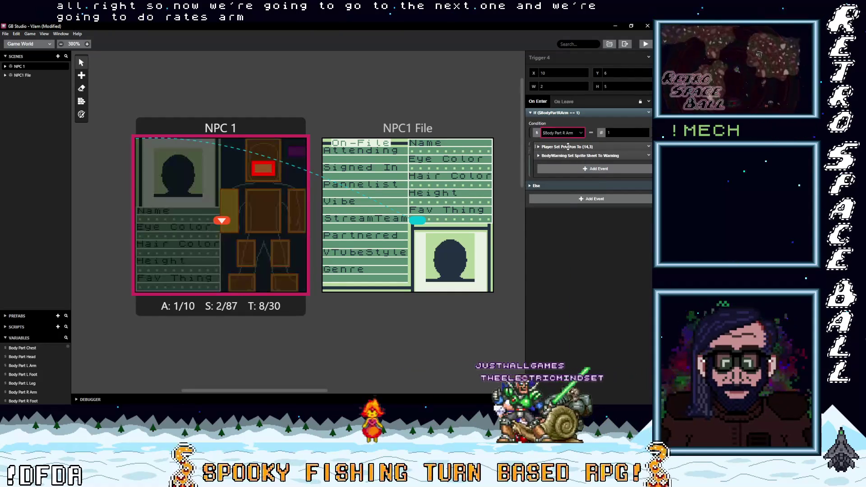
left_click(580, 146)
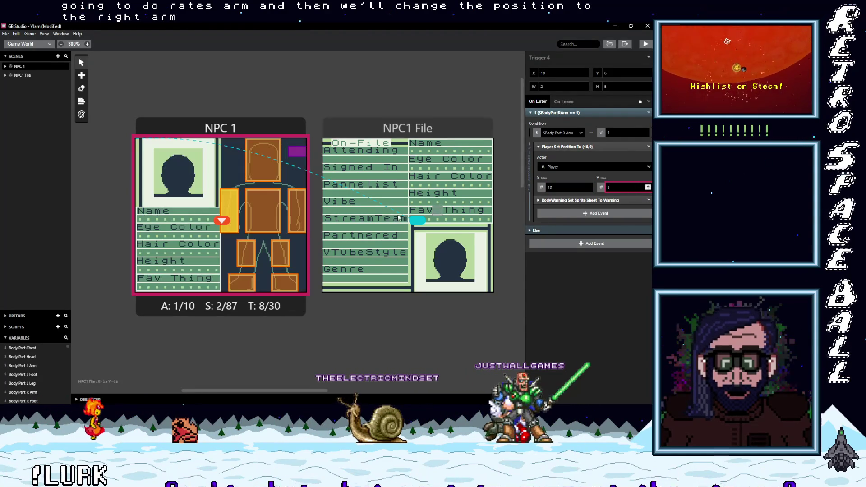
left_click(563, 112)
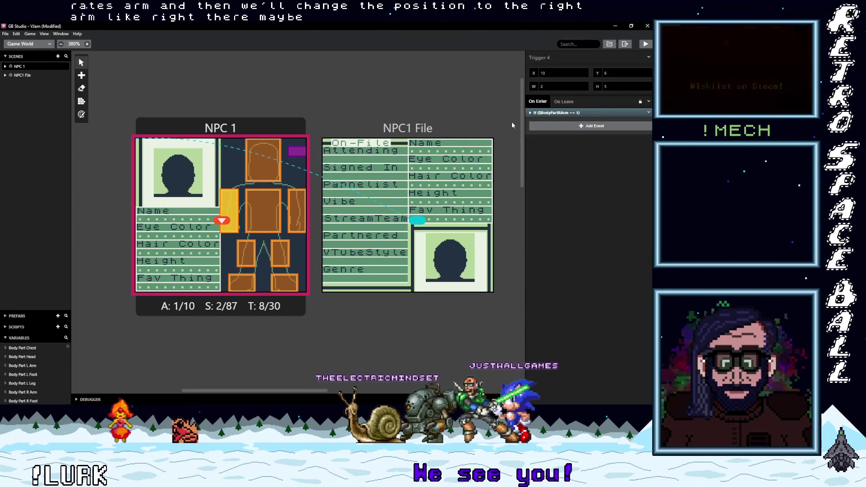
Make Trigger 3's condition check Body Part Chest and move the Player to (14,9).
left_click(574, 113)
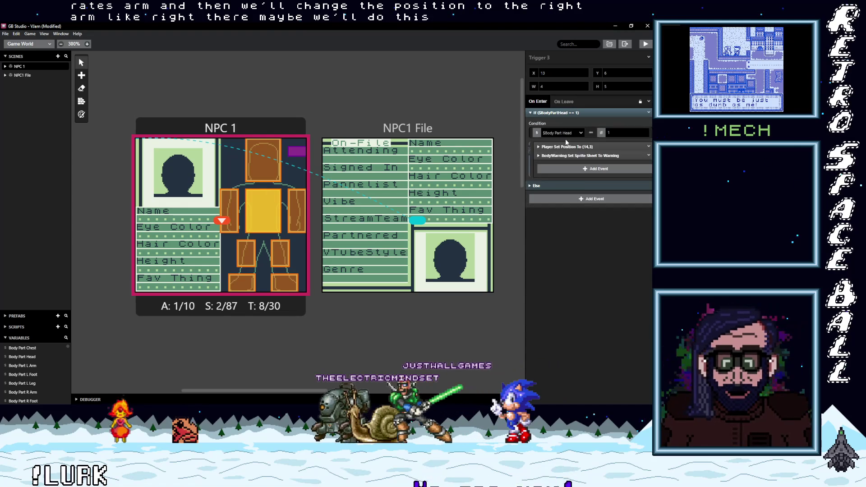
left_click(568, 131)
type("body")
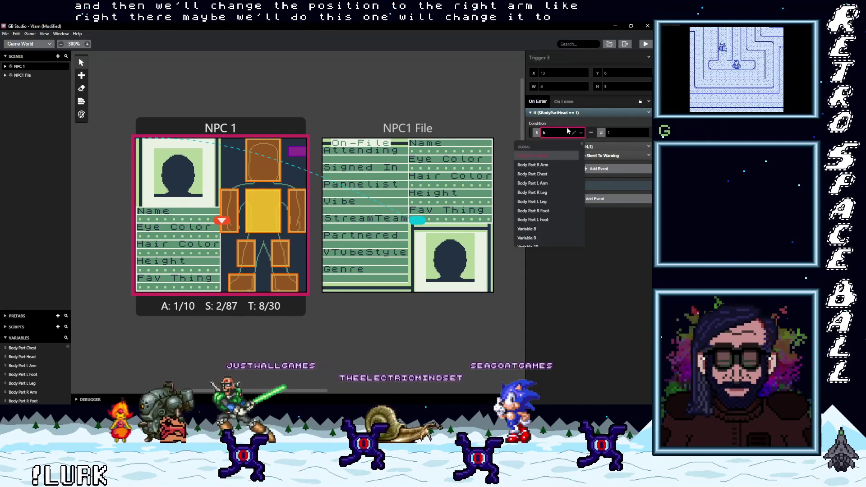
key("BackSpace")
key("BackSpace")
key("BackSpace")
type("chest")
key("Return")
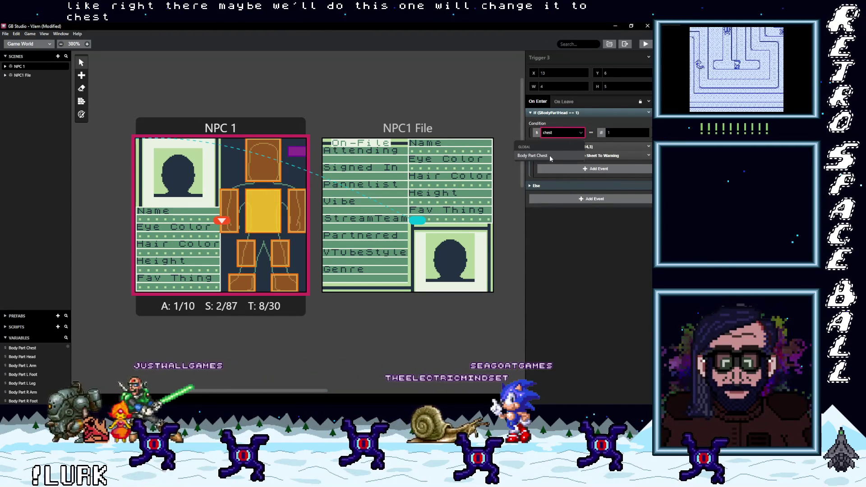
left_click(569, 146)
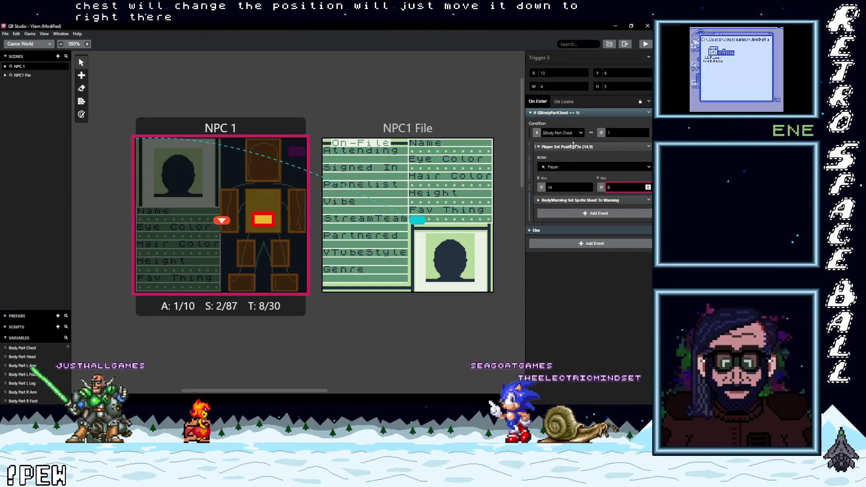
left_click(297, 209)
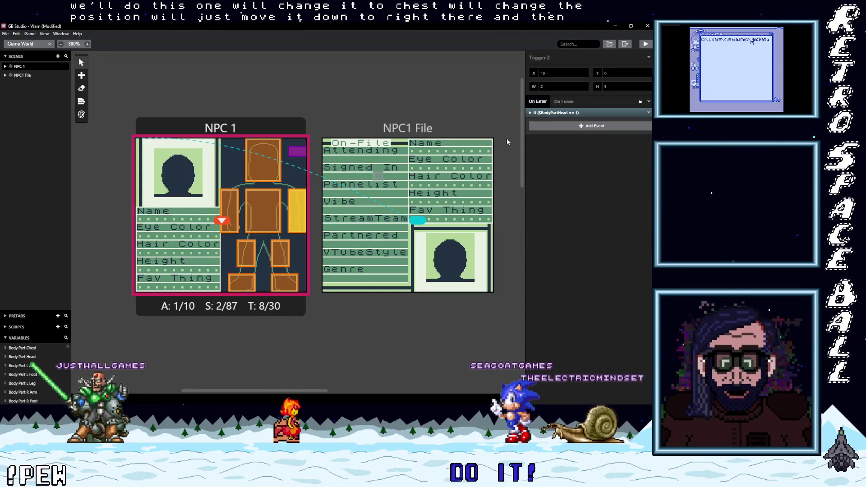
Make Trigger 2's condition check Body Part L Arm and move the Player to (18,9).
left_click(549, 113)
left_click(559, 132)
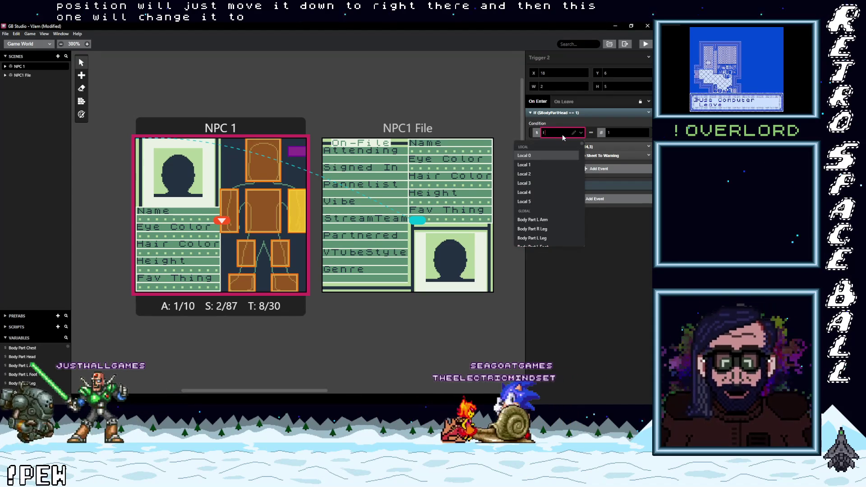
type("l ar")
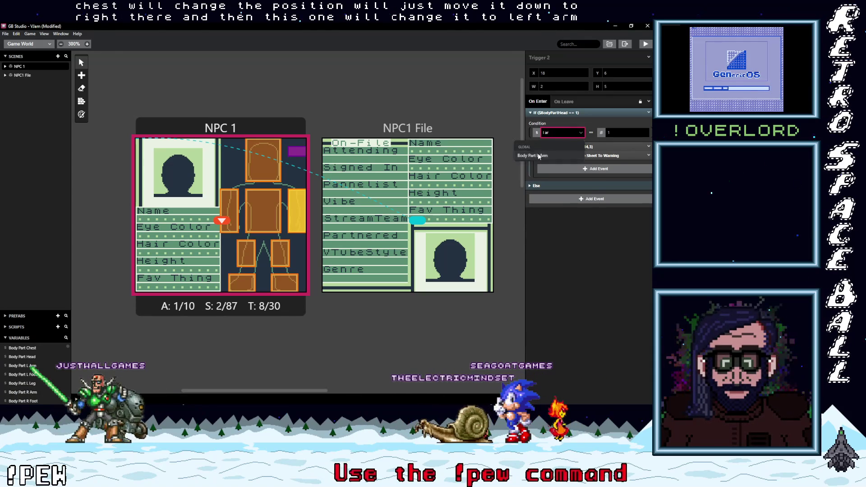
left_click(582, 146)
left_click(589, 186)
left_click(589, 186)
left_click(589, 186)
left_click(589, 186)
left_click(648, 187)
left_click(648, 186)
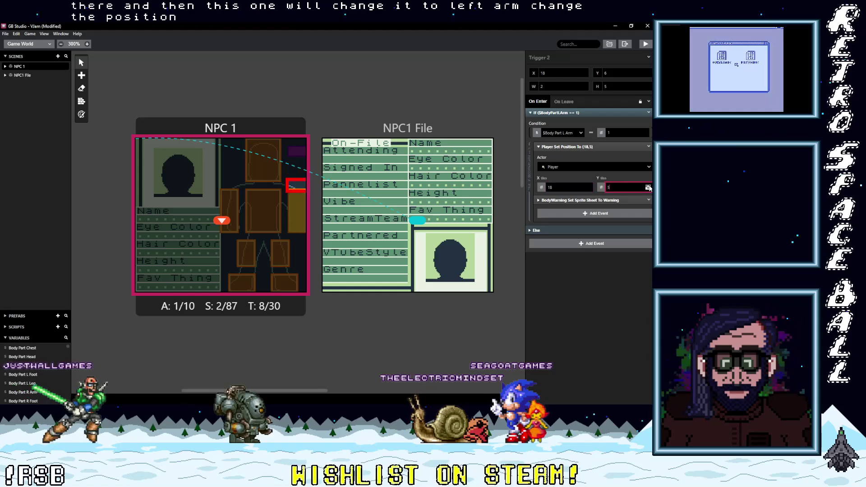
left_click(648, 186)
left_click(649, 187)
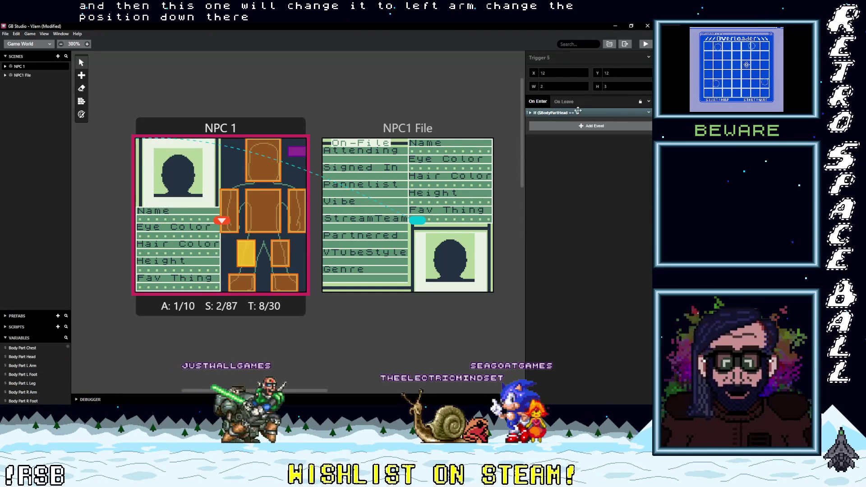
Make Trigger 5's condition check Body Part R Leg and move the Player to (12,14).
left_click(578, 112)
left_click(567, 134)
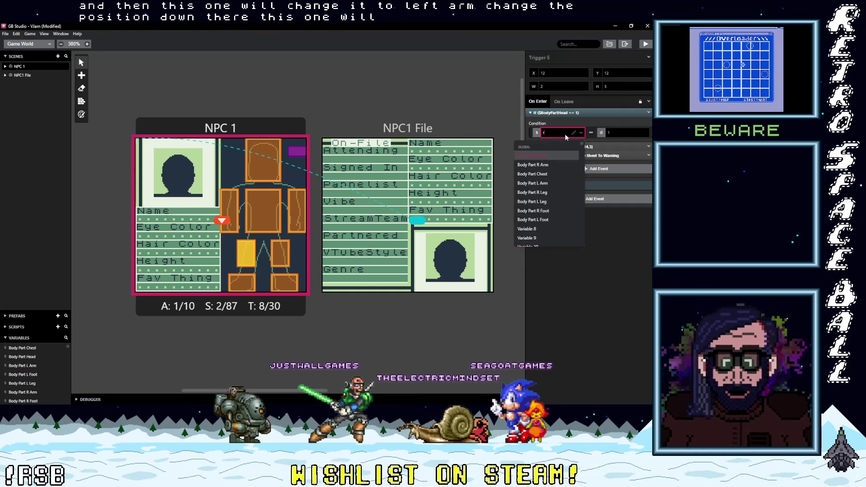
type("rl")
left_click(549, 157)
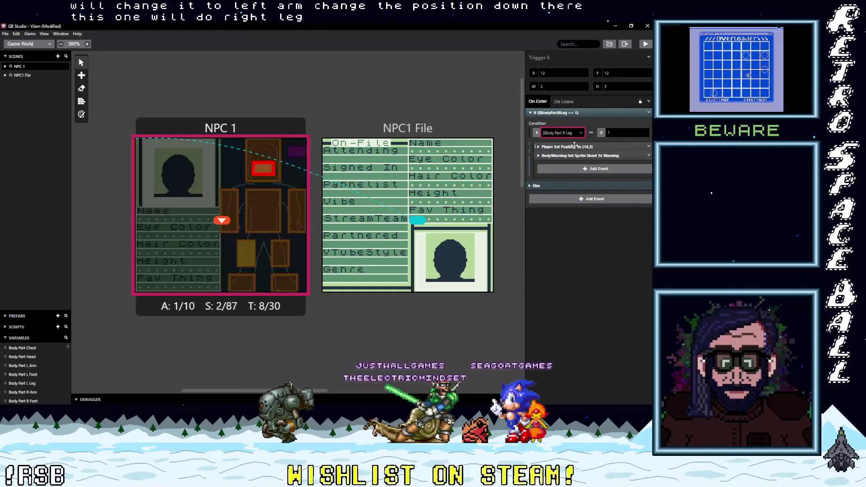
left_click(576, 147)
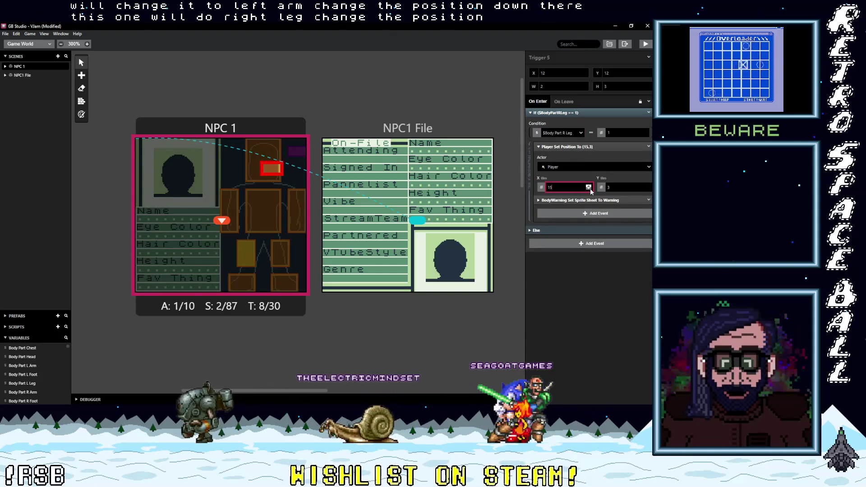
left_click(589, 189)
left_click(589, 189)
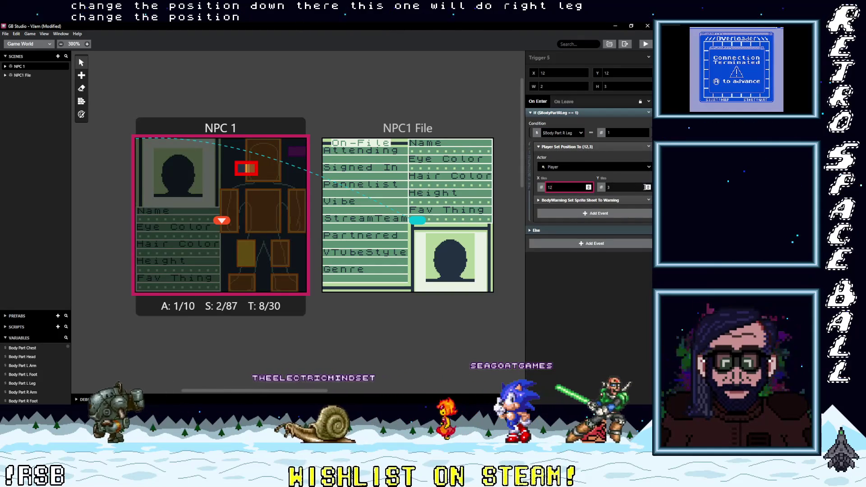
left_click(649, 187)
left_click(649, 187)
left_click(649, 187)
left_click(648, 187)
left_click(648, 186)
left_click(648, 186)
left_click(649, 187)
left_click(648, 187)
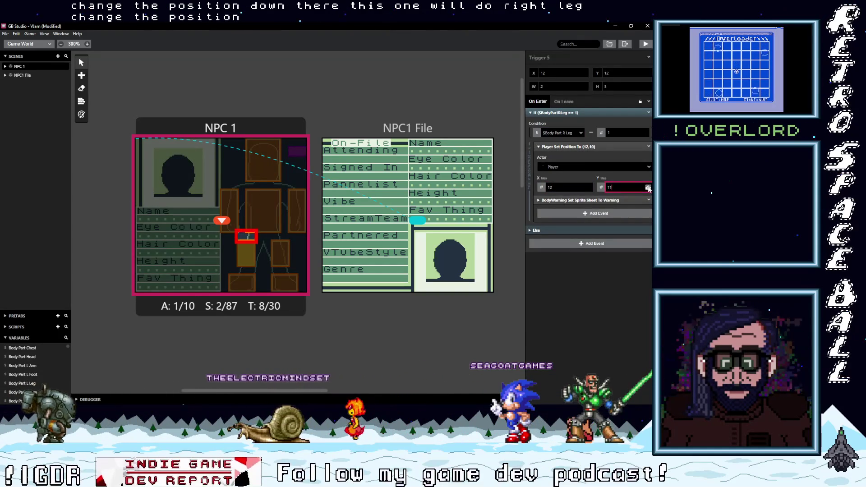
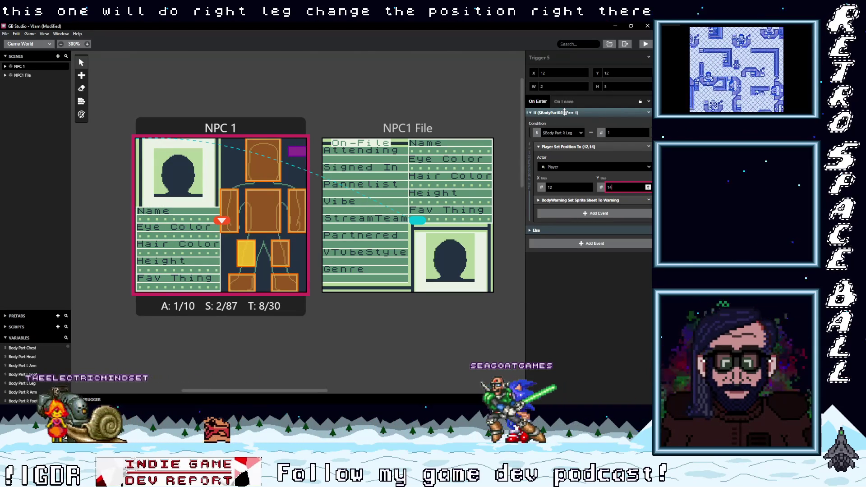
Make Trigger 6 test Body Part L Leg and move the player to (16,14).
left_click(280, 253)
left_click(569, 113)
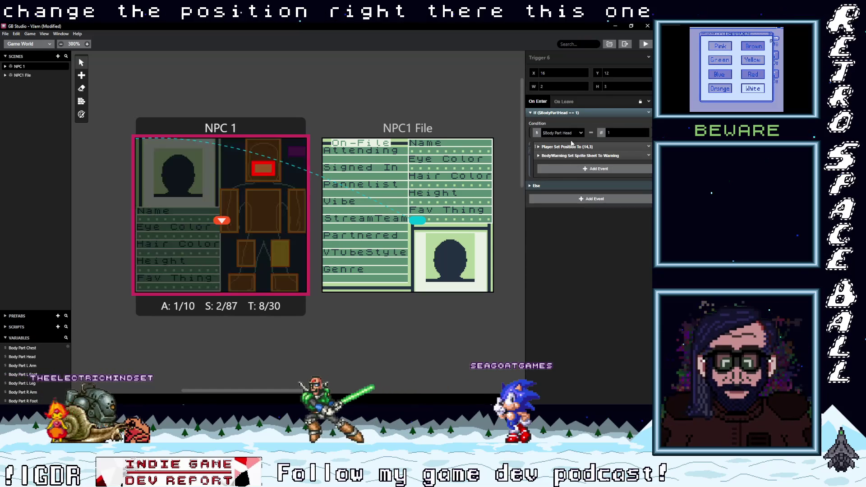
left_click(569, 133)
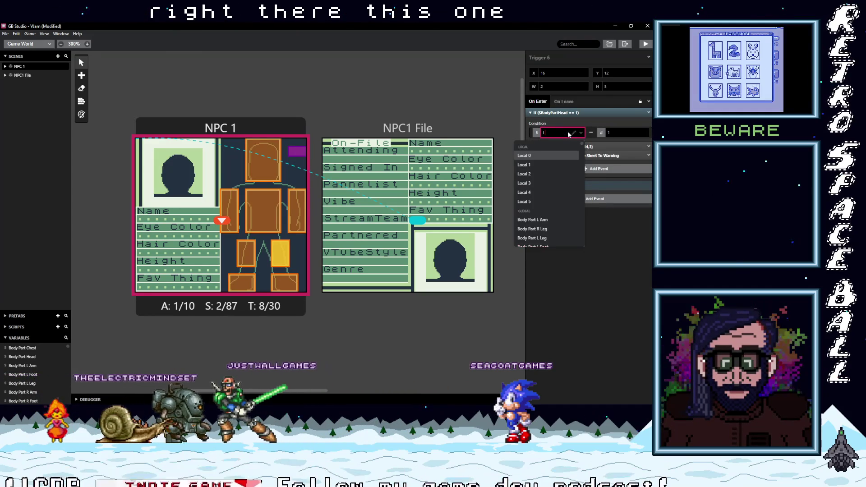
type("lle")
left_click(556, 157)
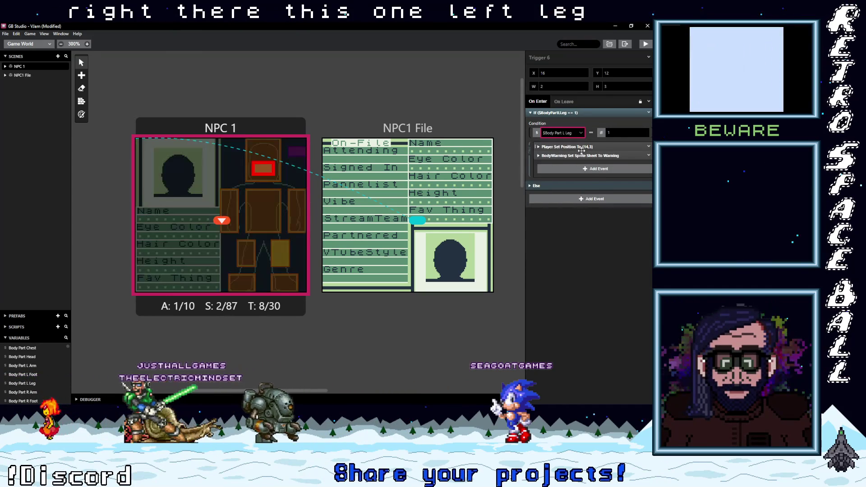
left_click(589, 186)
left_click(589, 186)
left_click(589, 186)
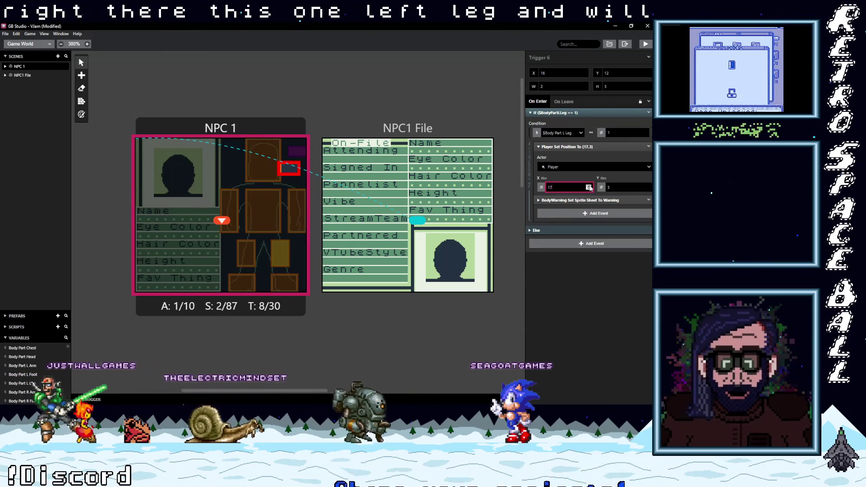
left_click(589, 189)
left_click(648, 187)
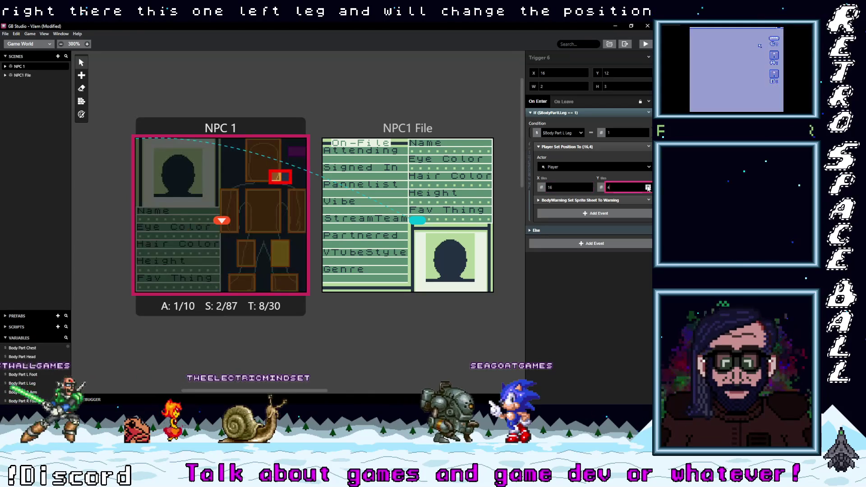
left_click(649, 187)
left_click(648, 187)
left_click(648, 187)
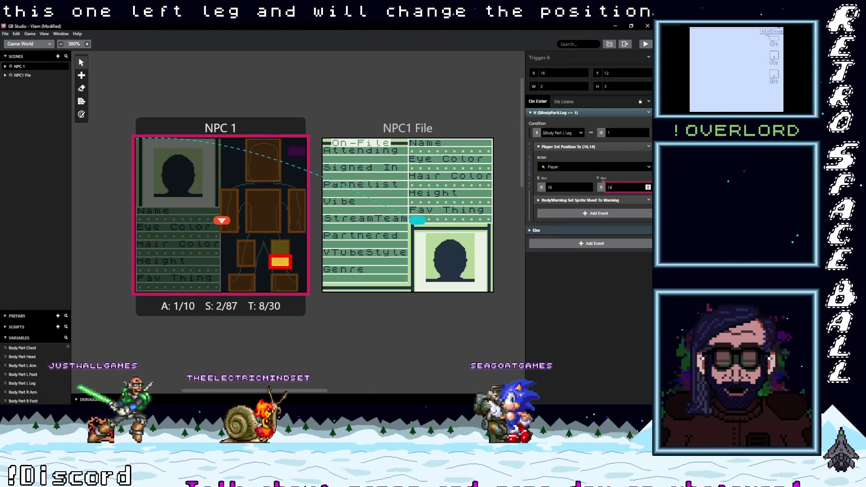
left_click(555, 112)
Make Trigger 7 test Body Part R Foot and move the player to (11,17).
left_click(241, 283)
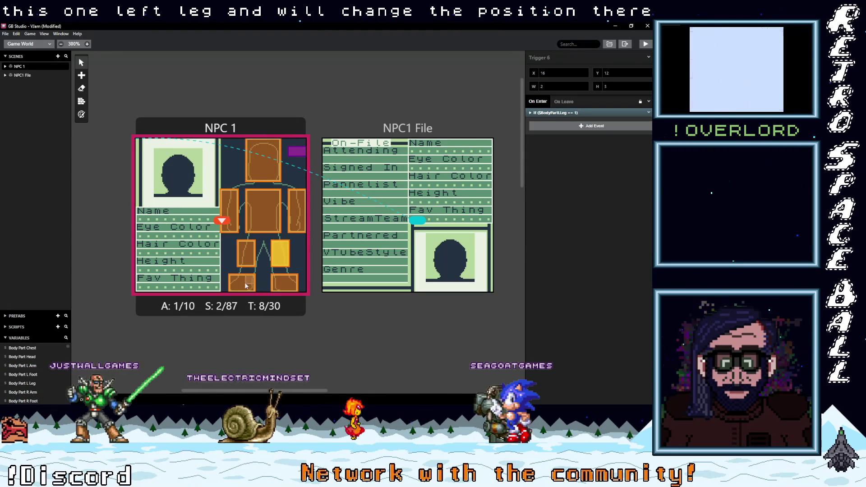
left_click(571, 112)
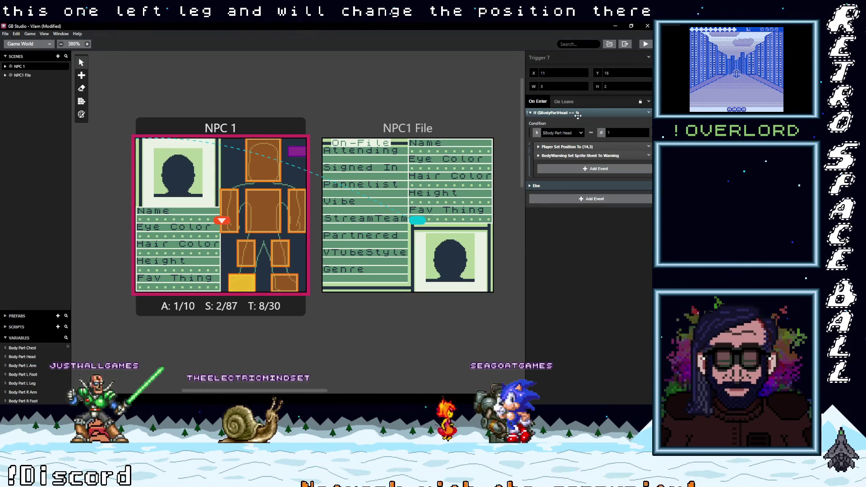
left_click(562, 134)
type("rf")
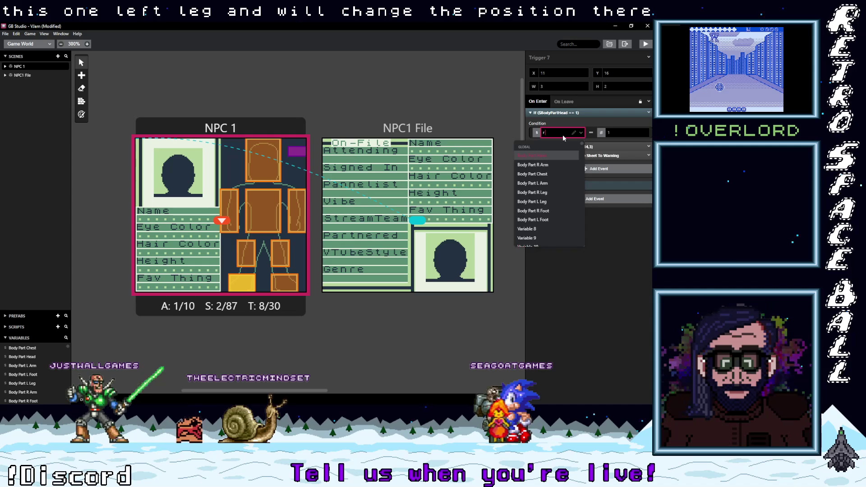
left_click(535, 155)
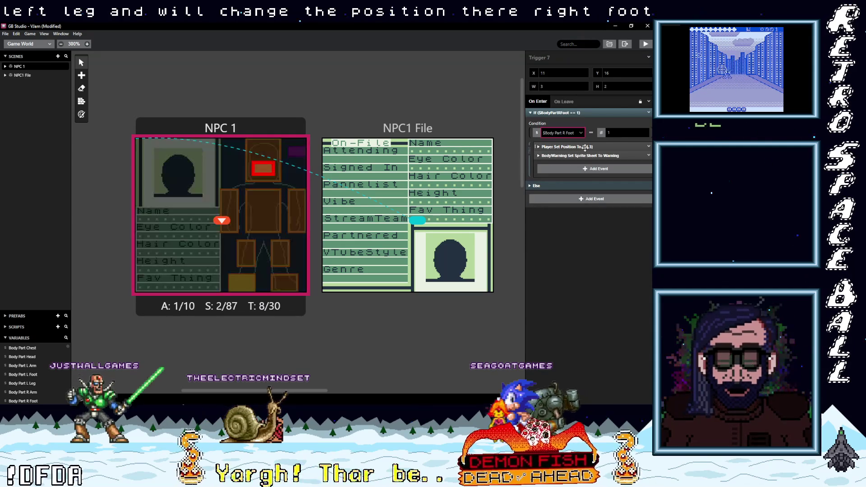
left_click(569, 147)
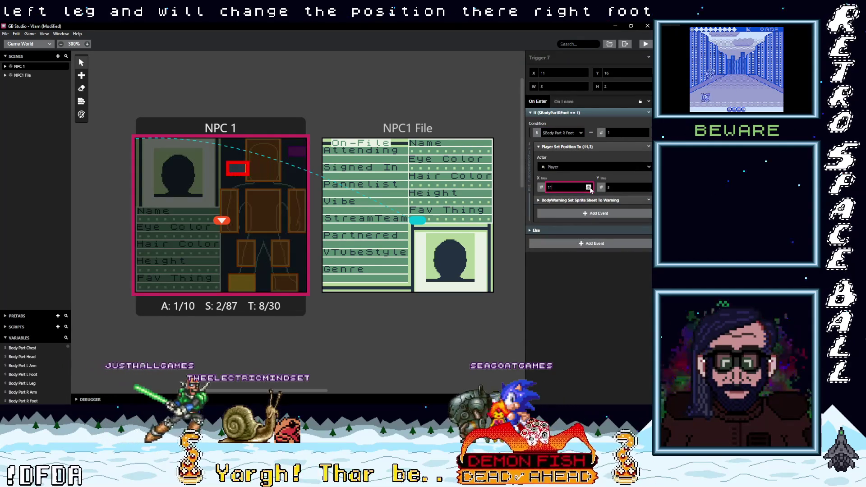
left_click(648, 186)
left_click(649, 187)
type("17")
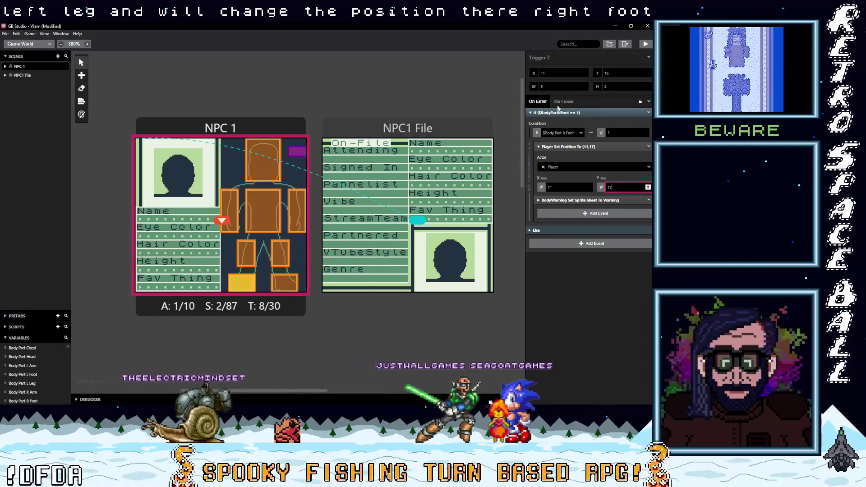
Make Trigger 8 test Body Part L Foot and move the player to (17,17).
left_click(284, 283)
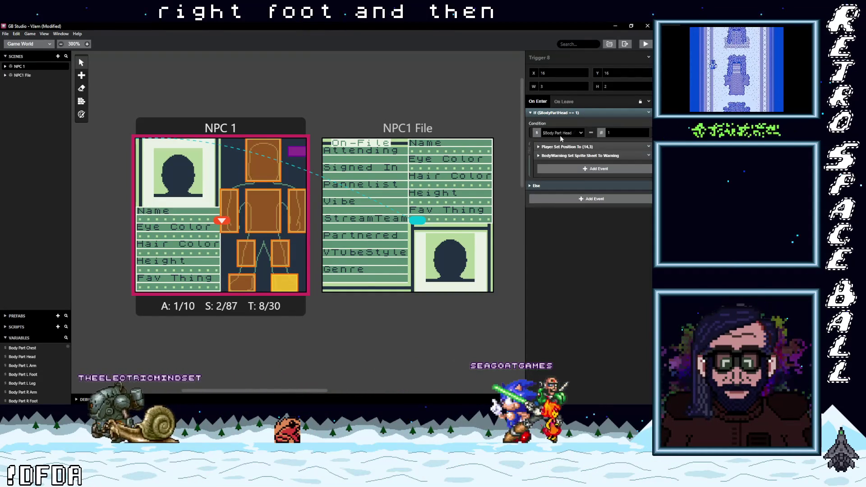
left_click(561, 135)
type("lf")
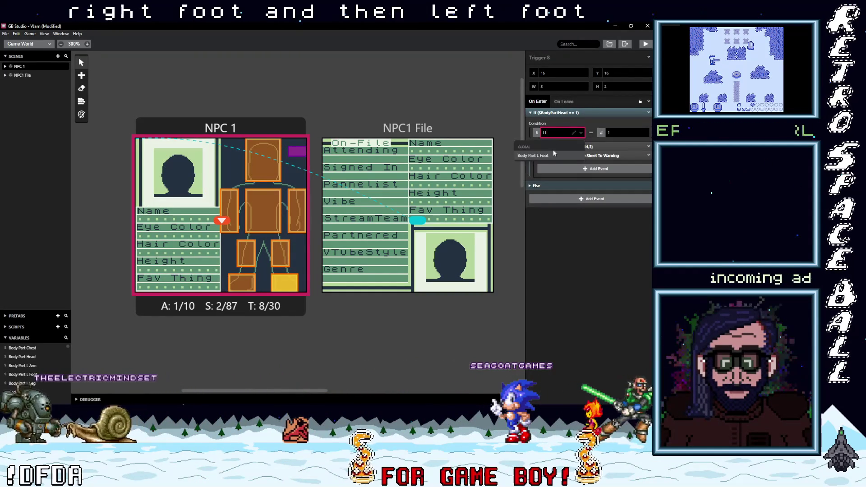
left_click(554, 155)
left_click(569, 147)
left_click(582, 187)
type("15")
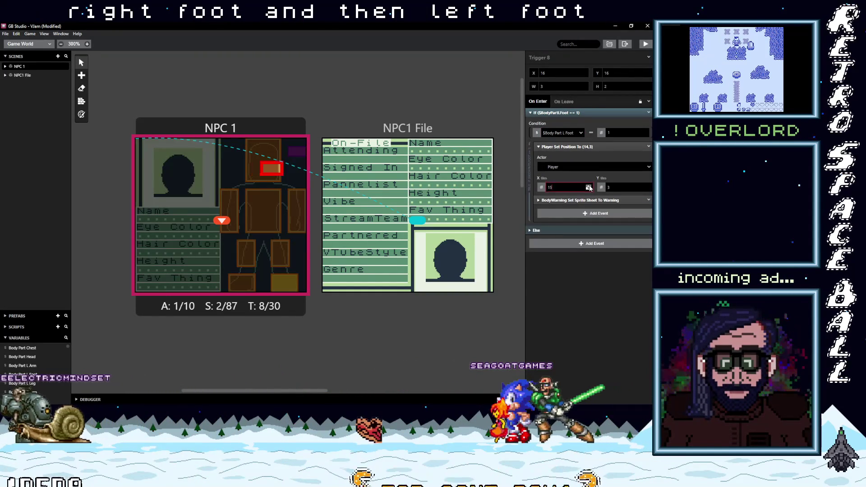
left_click(589, 186)
left_click(589, 185)
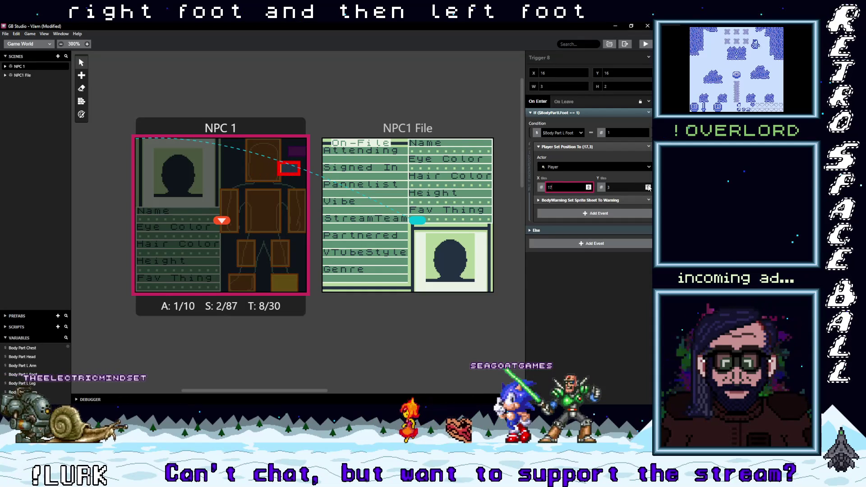
left_click(648, 187)
left_click(648, 187)
left_click(649, 188)
left_click(648, 187)
left_click(648, 187)
left_click(648, 188)
left_click(291, 149)
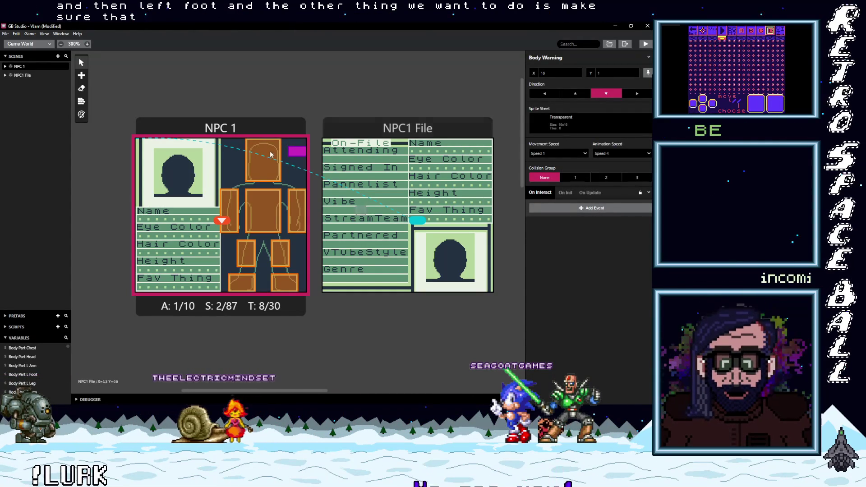
Add a self Disable Collisions event to the Body Warning actor's On Init, then save the project.
left_click(566, 193)
left_click(566, 208)
type("col")
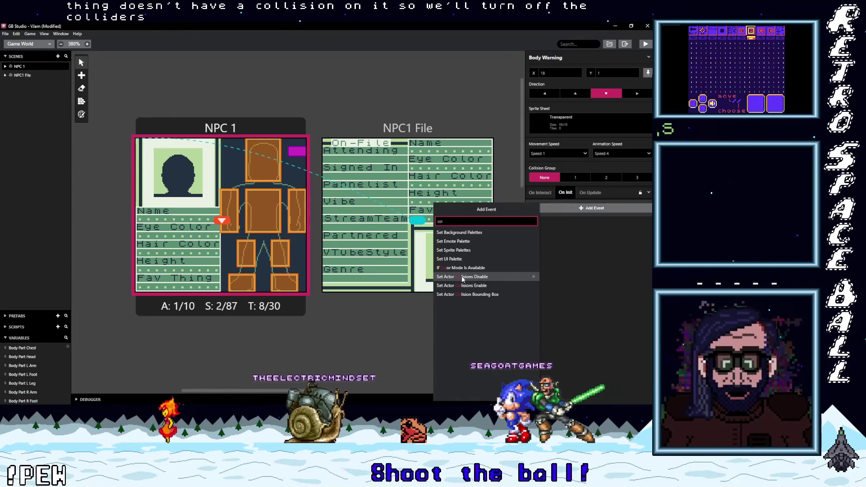
left_click(463, 277)
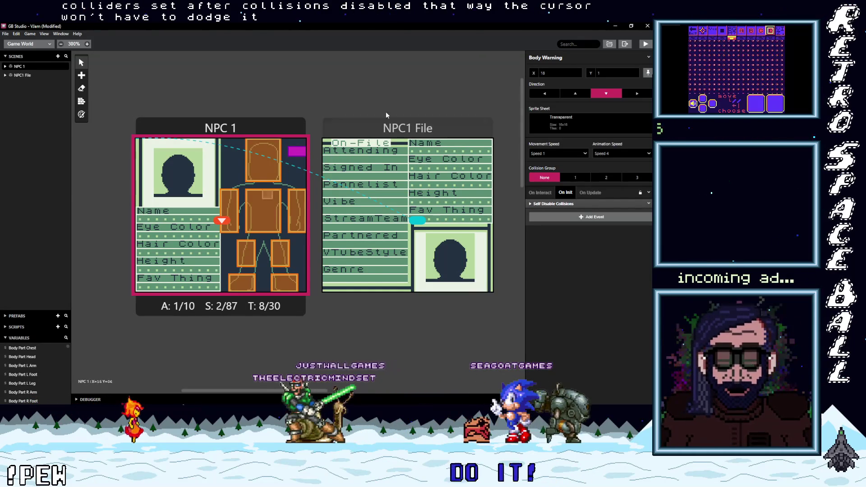
left_click(5, 33)
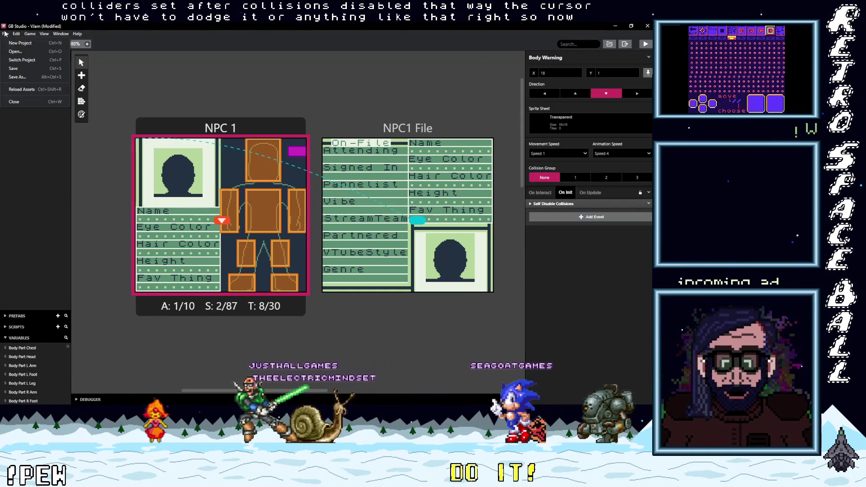
left_click(13, 68)
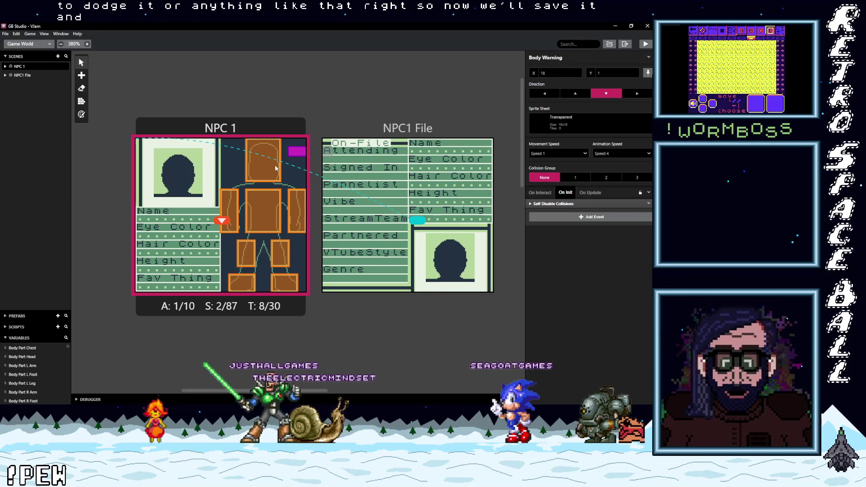
Show the NPC 1 scene's On Init Add Event list, then close it without adding anything.
left_click(239, 128)
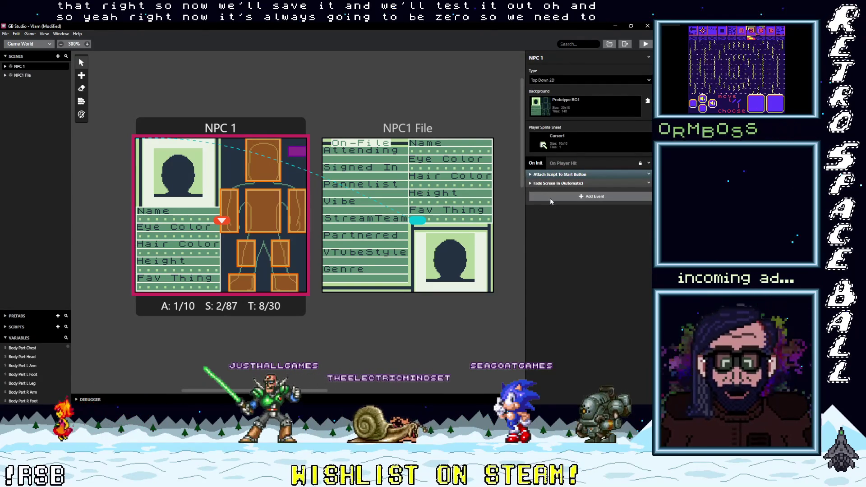
left_click(550, 199)
key("Escape")
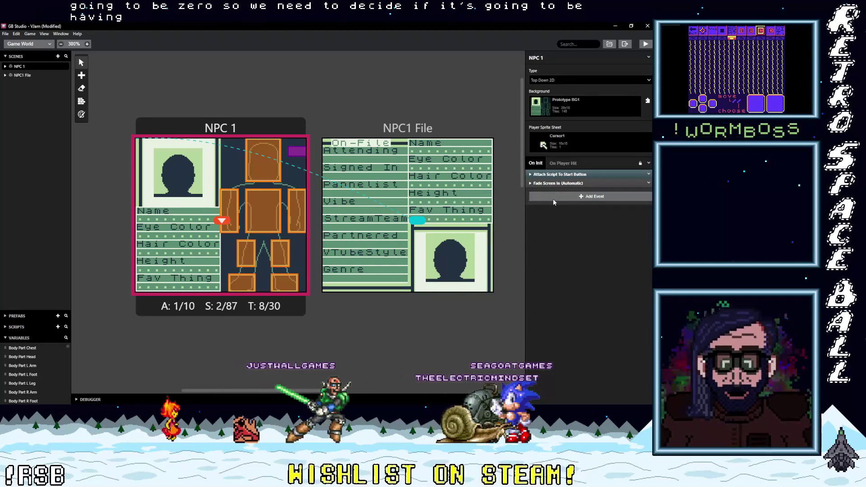
left_click(554, 200)
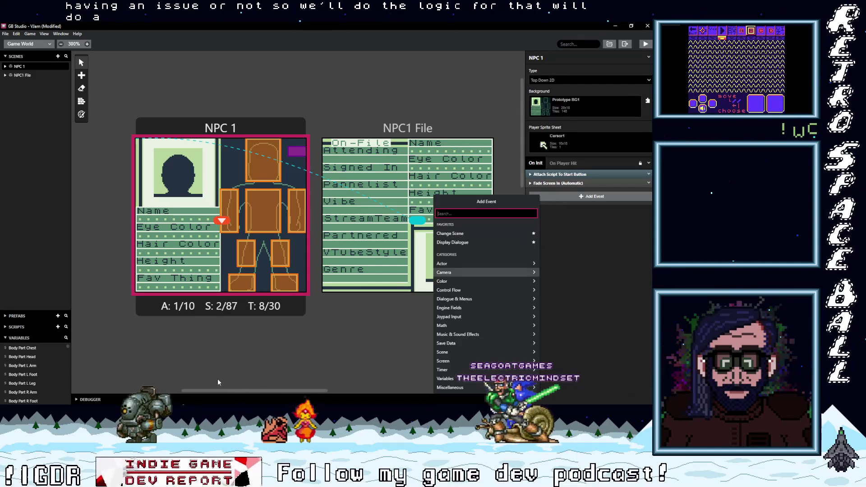
left_click(68, 346)
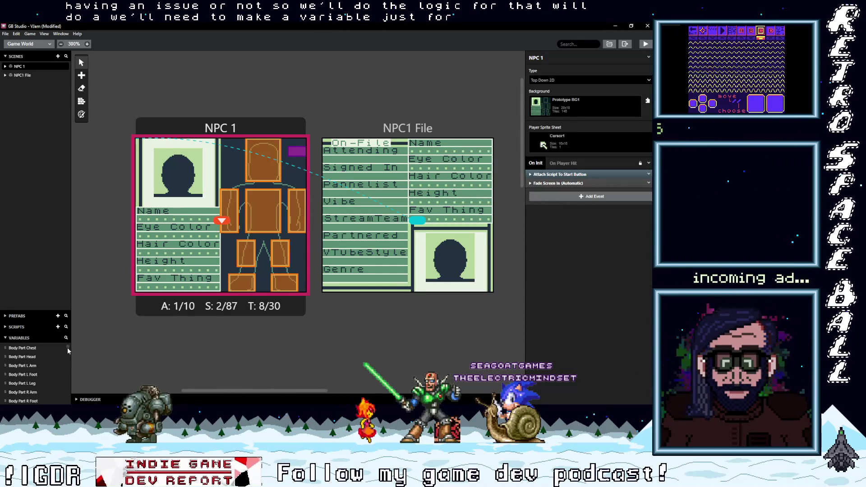
Rename global Variable 8 to 'Body Warning Var'.
left_click(18, 362)
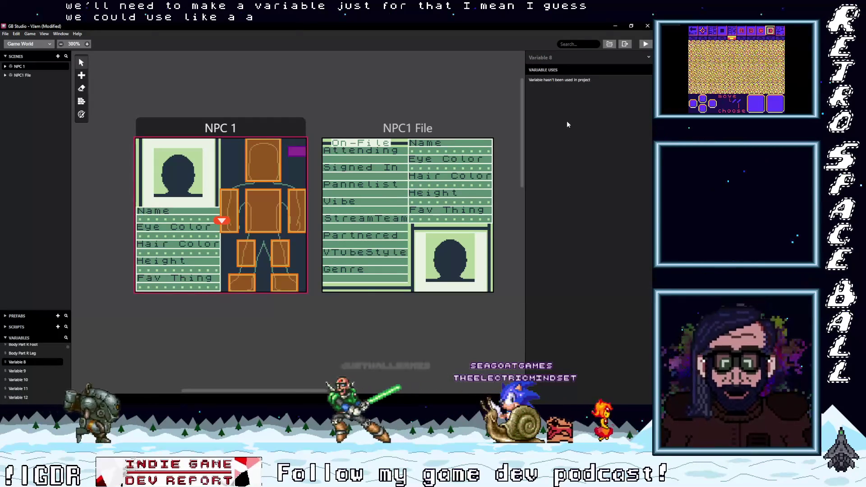
left_click(568, 58)
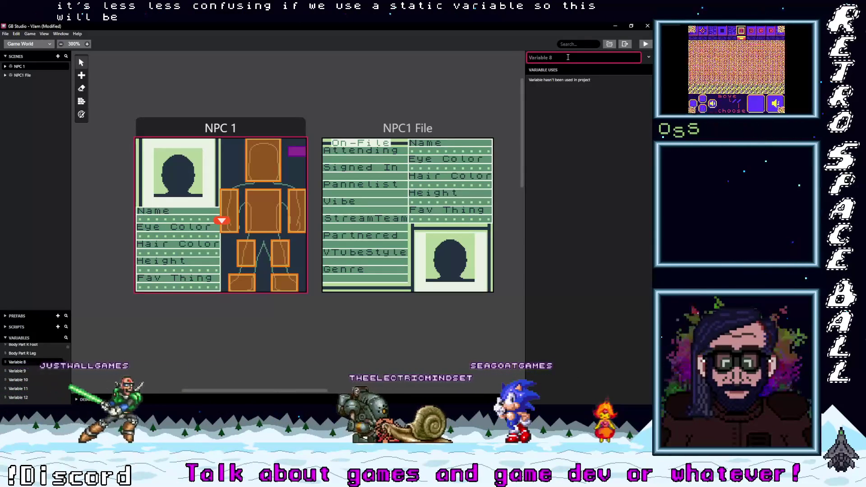
type("Body w")
key("BackSpace")
type("Warning Var")
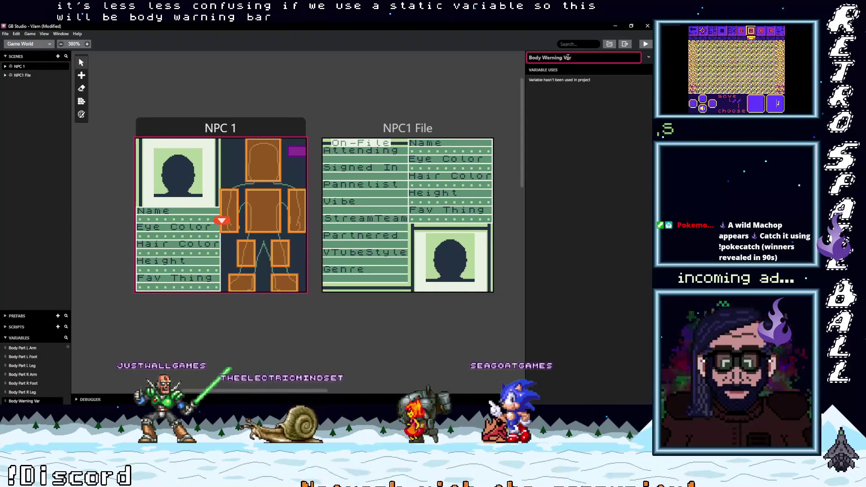
key("Return")
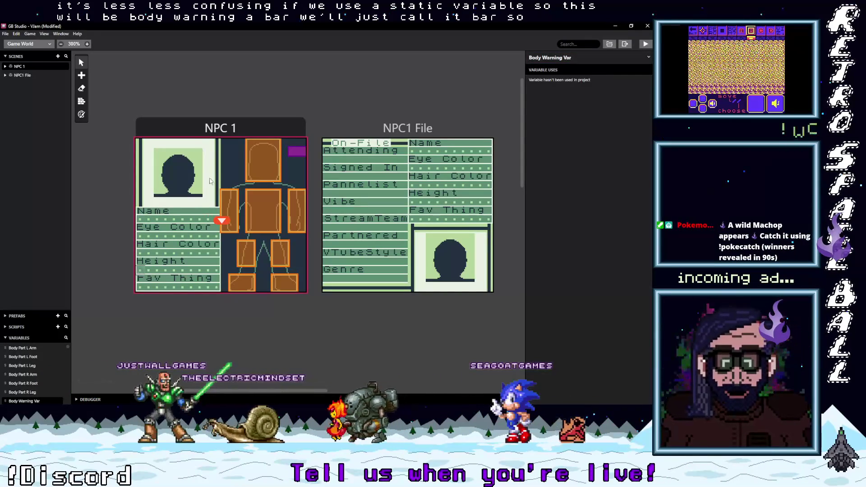
left_click(266, 171)
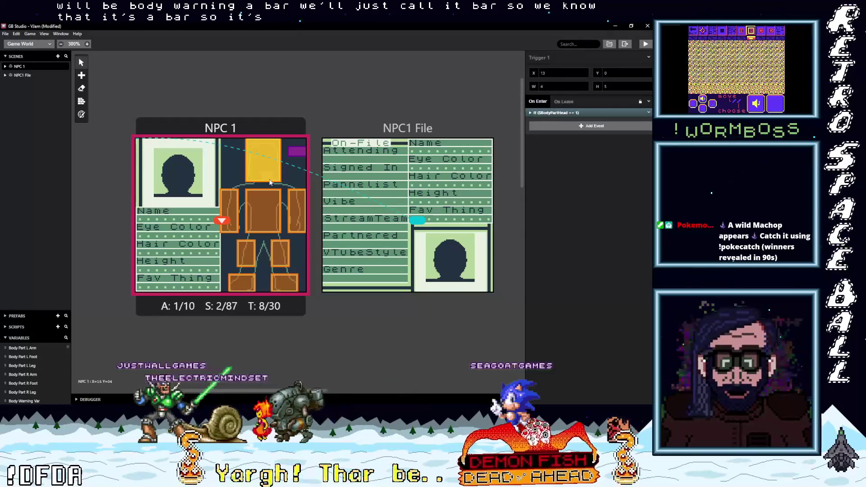
Add a math event to NPC 1's On Init script that sets Body Warning Var.
left_click(243, 128)
left_click(545, 198)
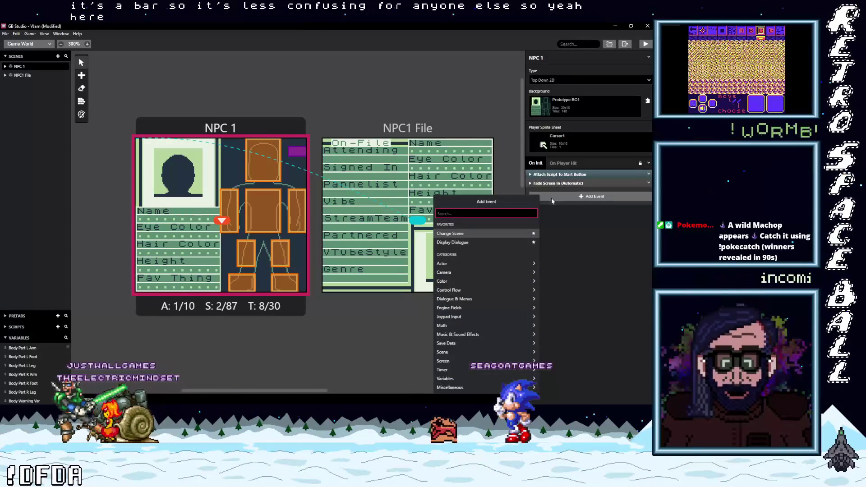
type("r")
key("BackSpace")
type("math")
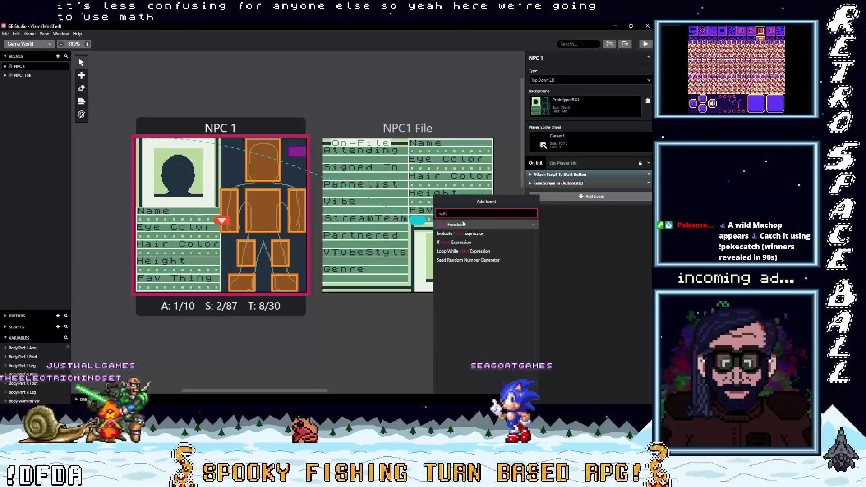
left_click(465, 225)
left_click(561, 203)
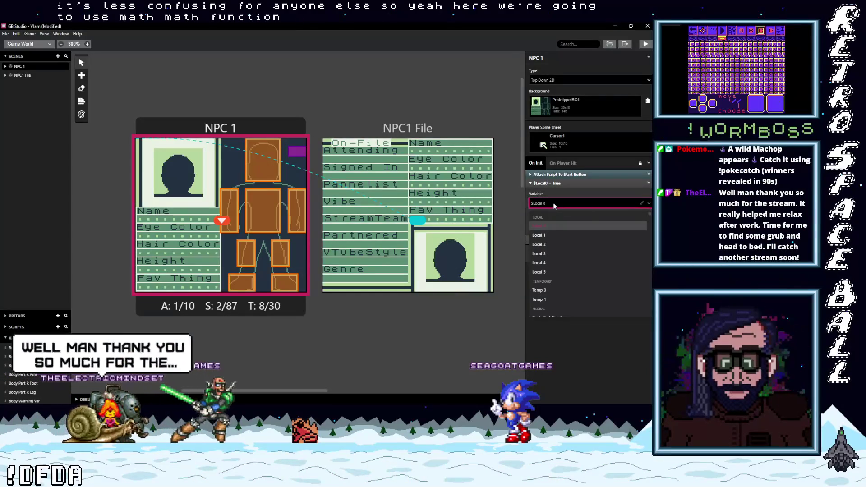
type("body")
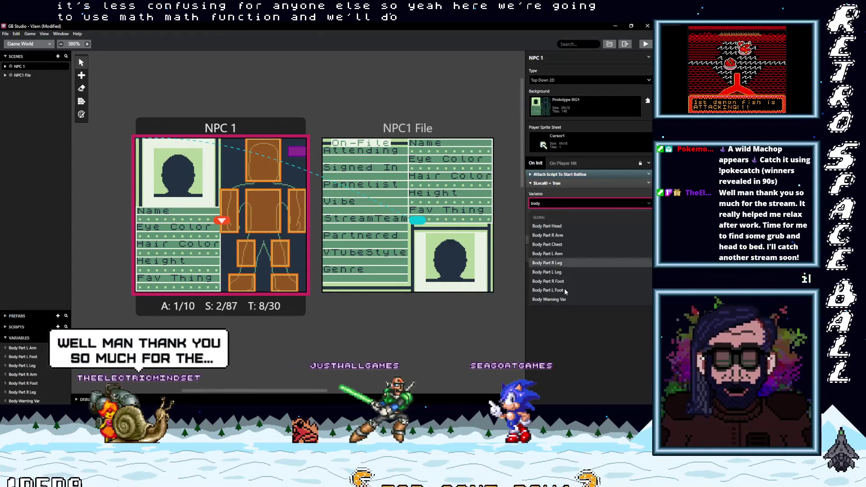
left_click(562, 300)
Make the assigned value a random number with minimum 1 and maximum 64.
left_click(610, 224)
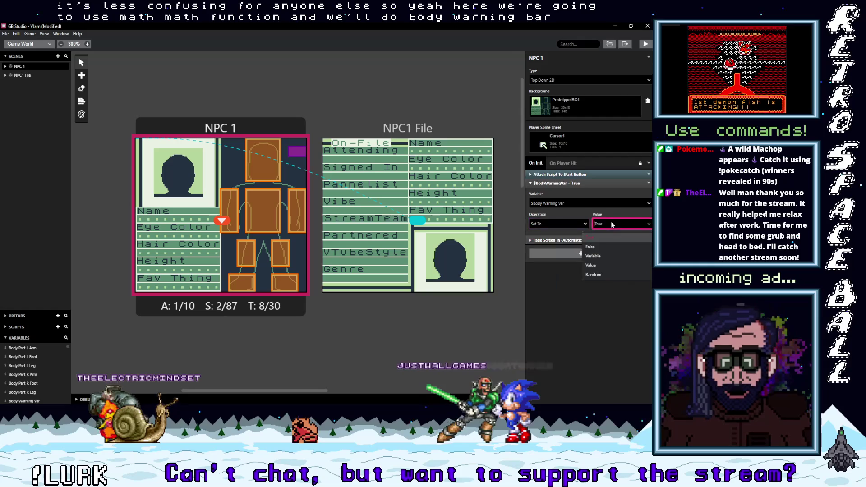
left_click(594, 274)
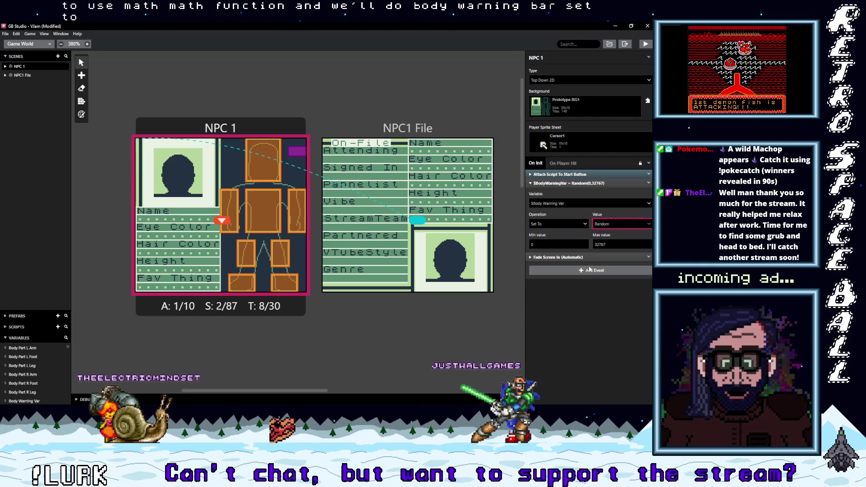
left_click(551, 245)
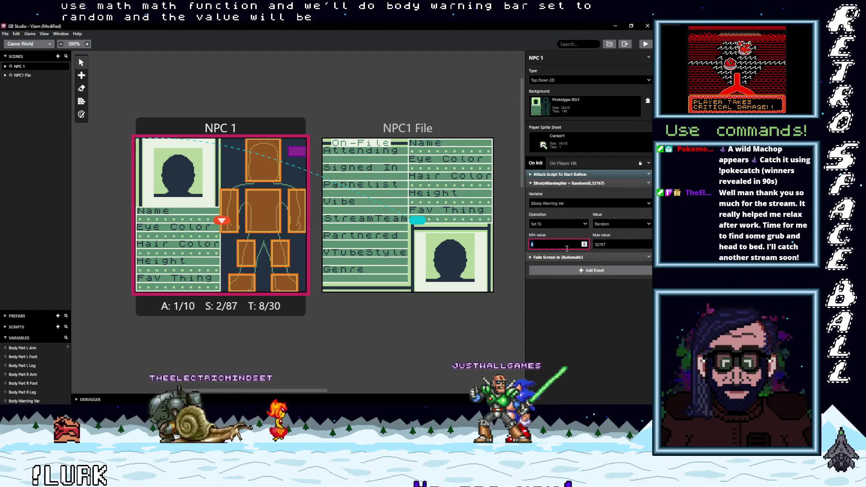
type("1")
key("Tab")
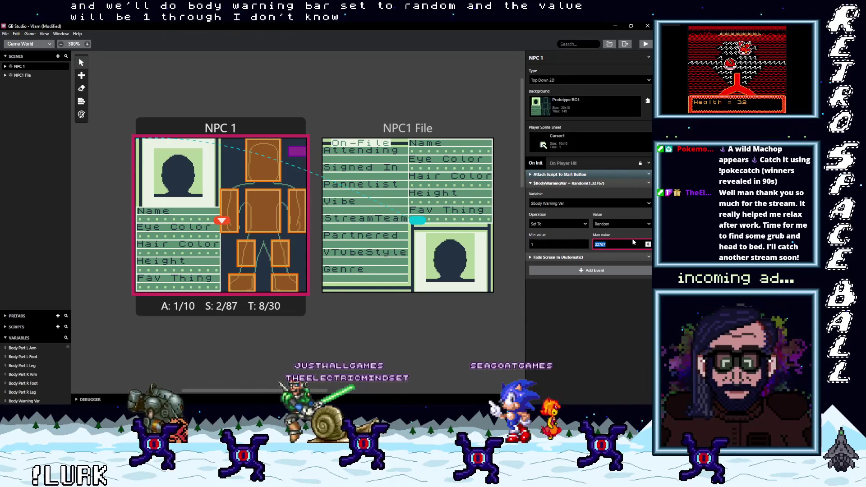
type("16")
double_click(633, 243)
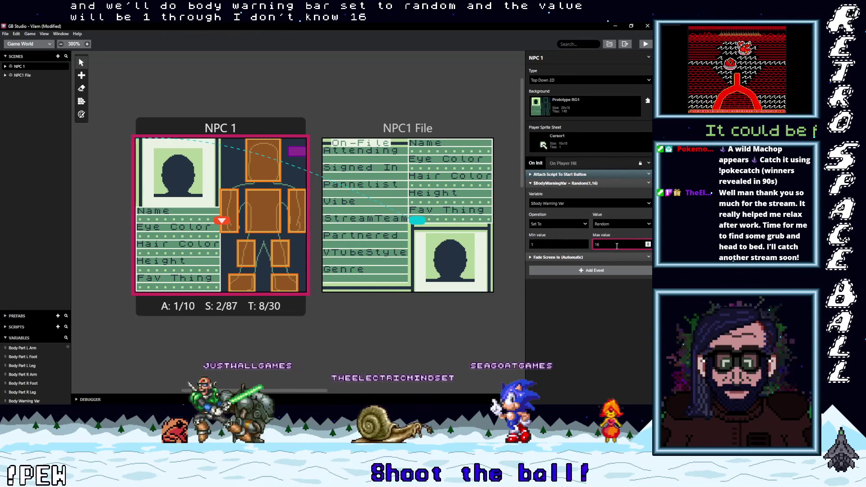
type("32")
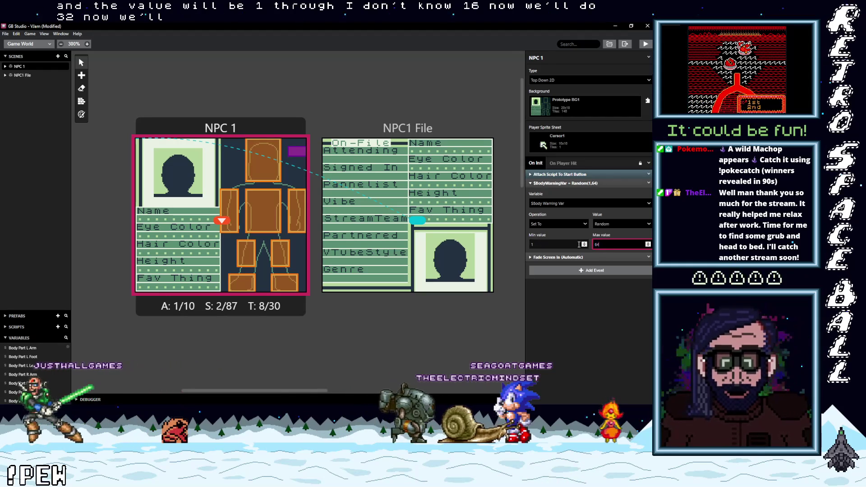
left_click(577, 183)
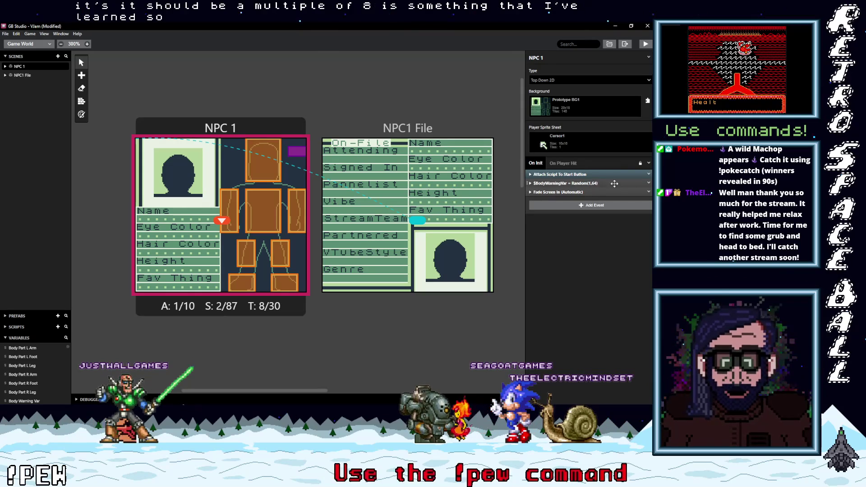
left_click(593, 206)
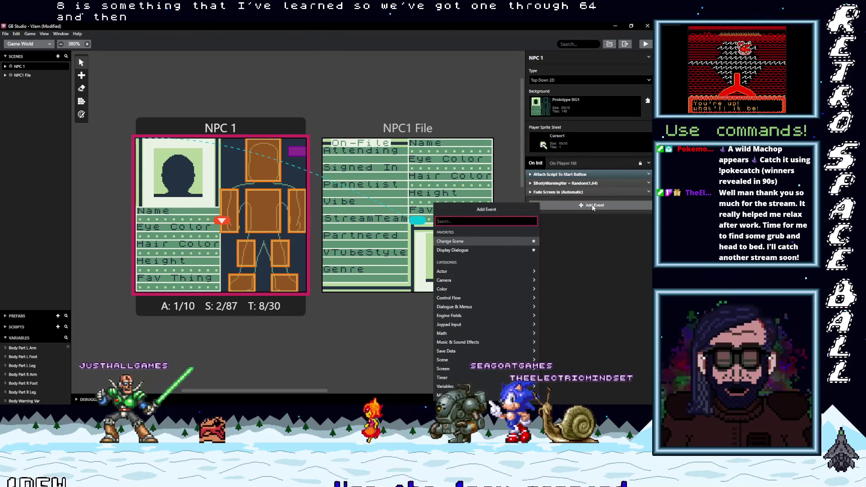
Add an If Variable Compare With Value event checking Body Warning Var.
type("If var val")
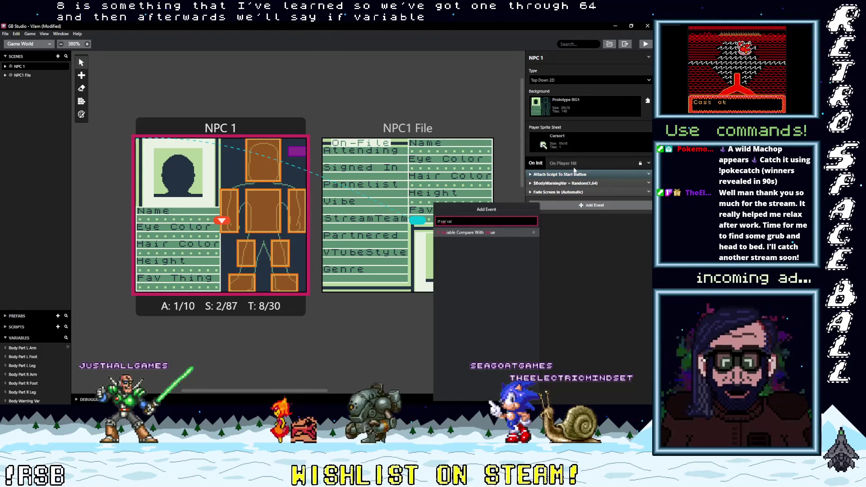
left_click(481, 233)
left_click(556, 212)
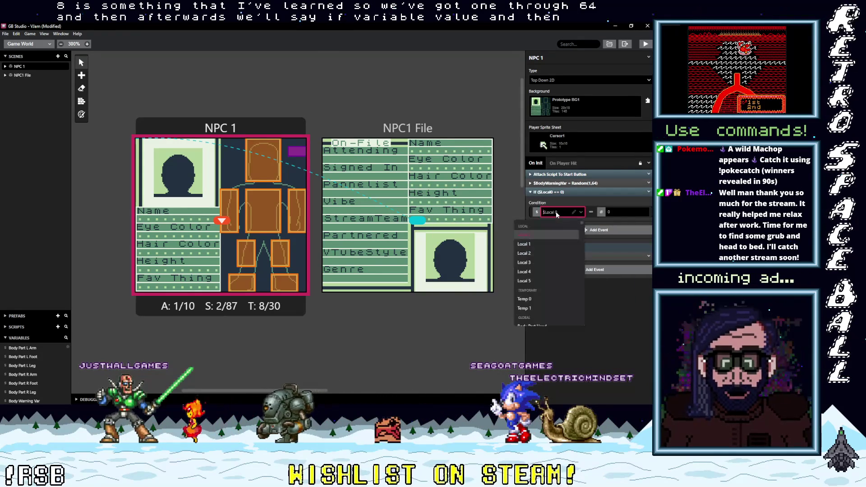
type("bad")
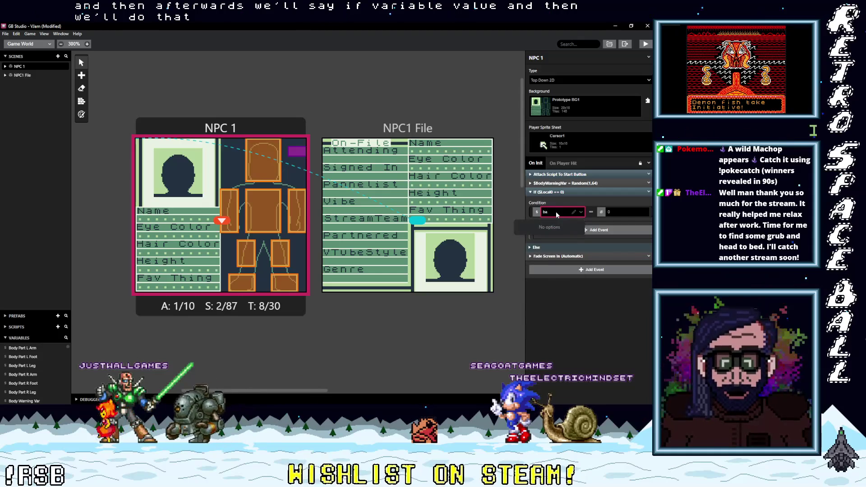
key("BackSpace")
type("wa")
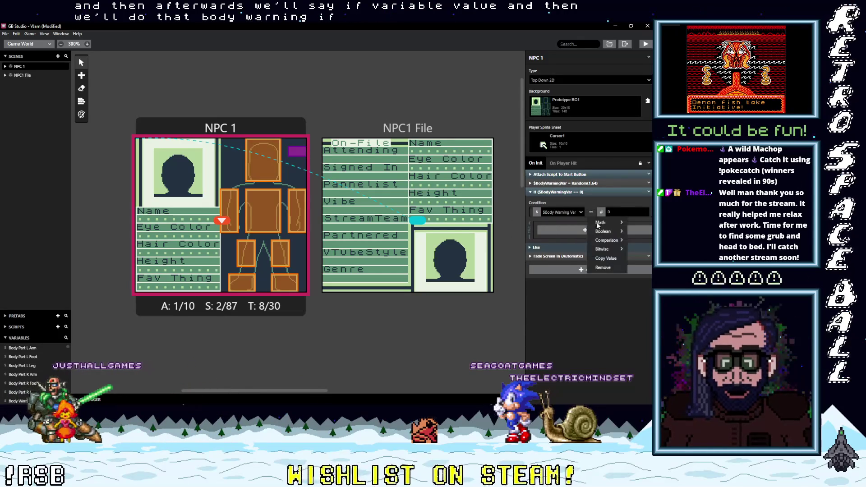
Set the check's operator to greater than and its value to 32.
left_click(563, 269)
left_click(607, 212)
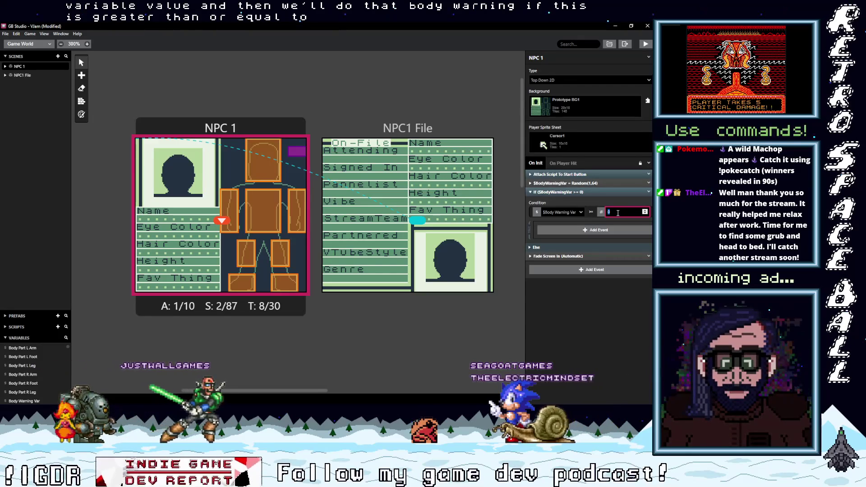
left_click(591, 213)
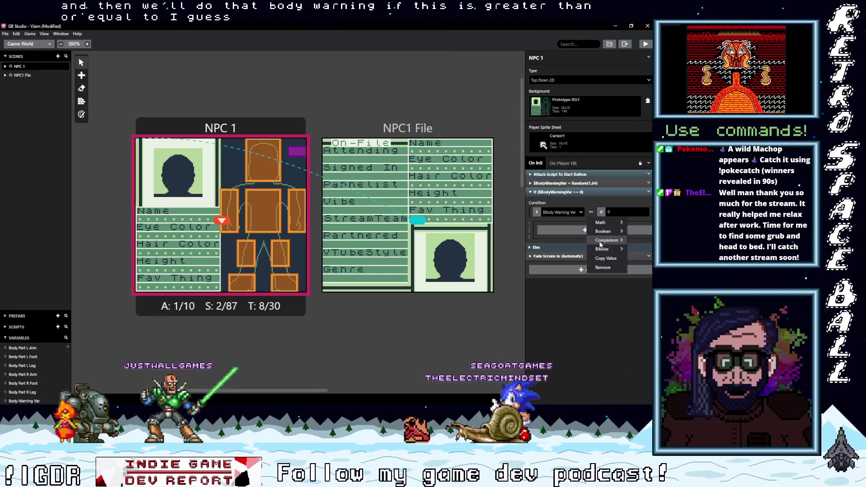
mouse_move(606, 240)
left_click(562, 258)
left_click(606, 212)
type("32")
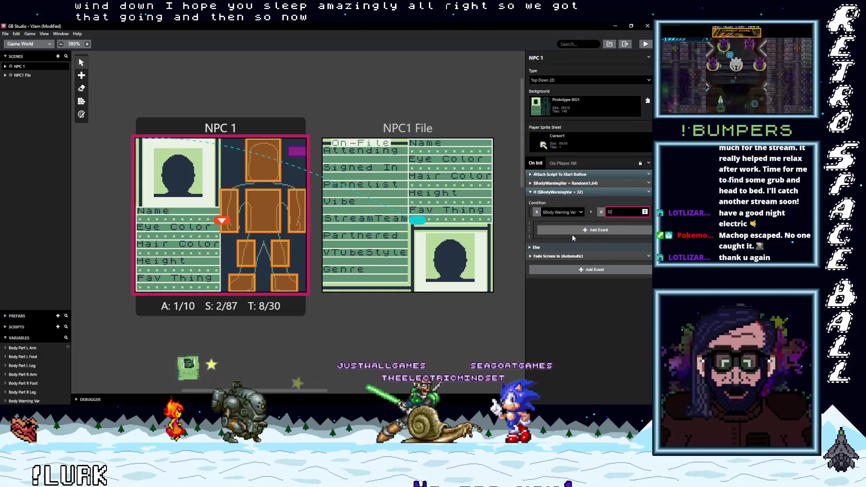
left_click(583, 230)
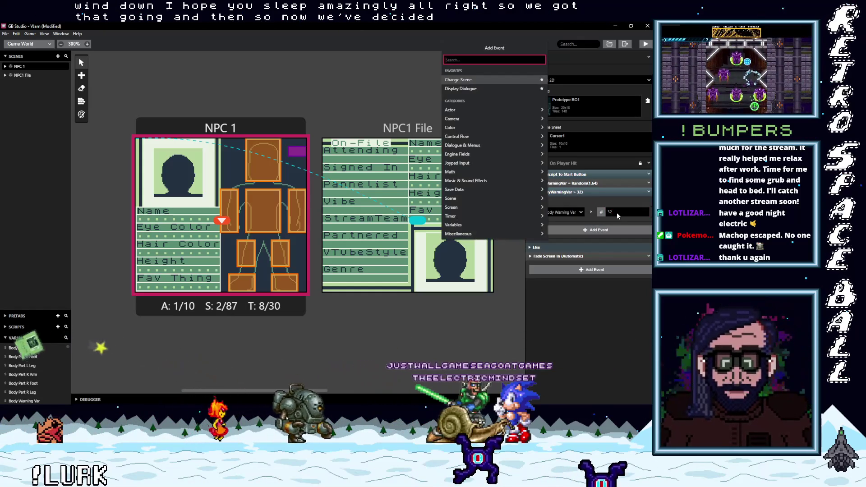
left_click(597, 231)
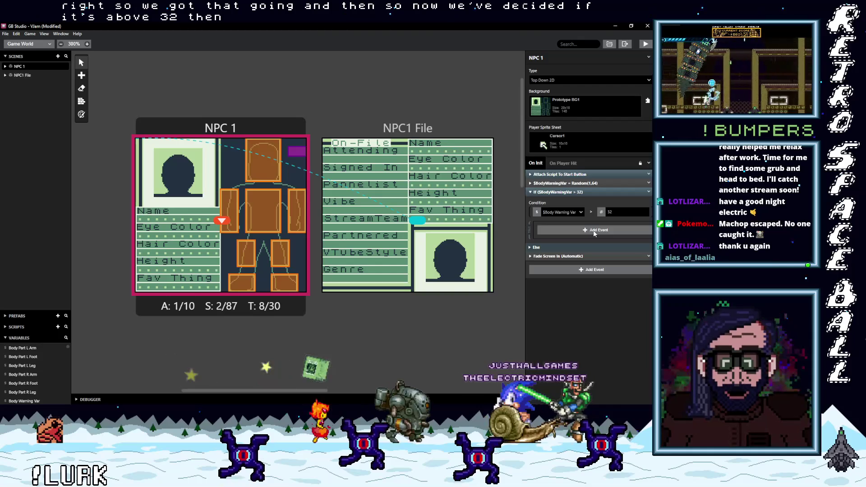
left_click(594, 232)
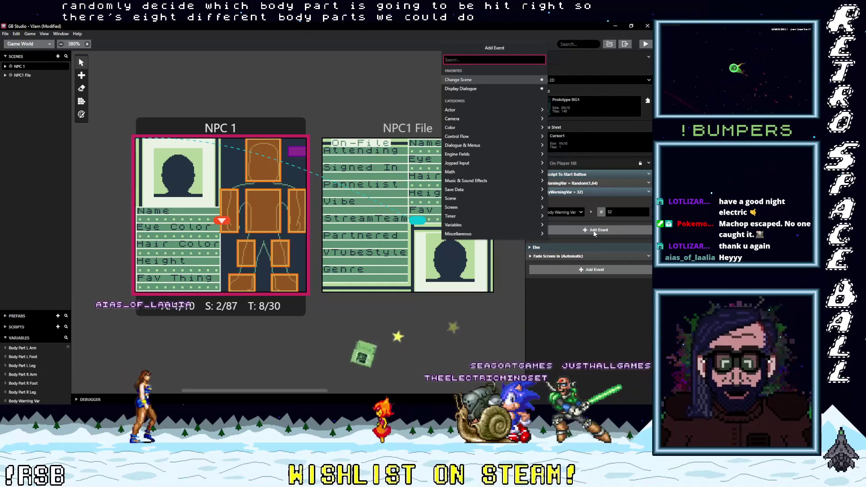
Add a Switch event with two cases inside the If's true branch.
type("swit")
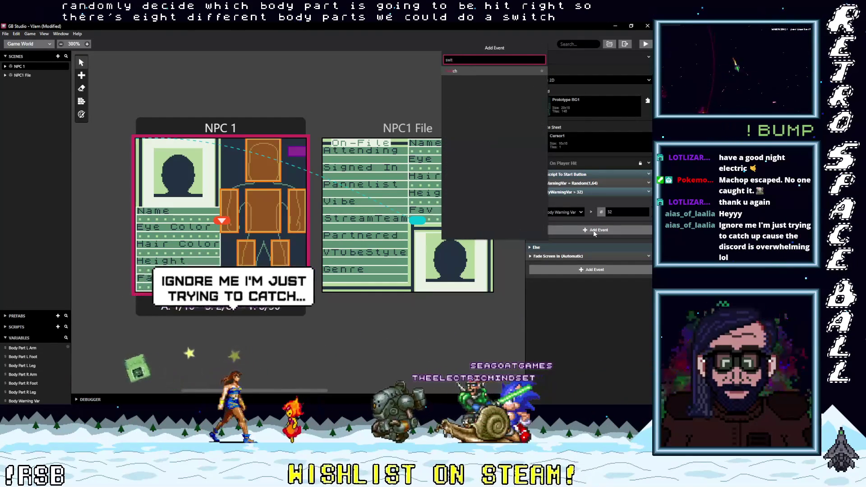
left_click(452, 71)
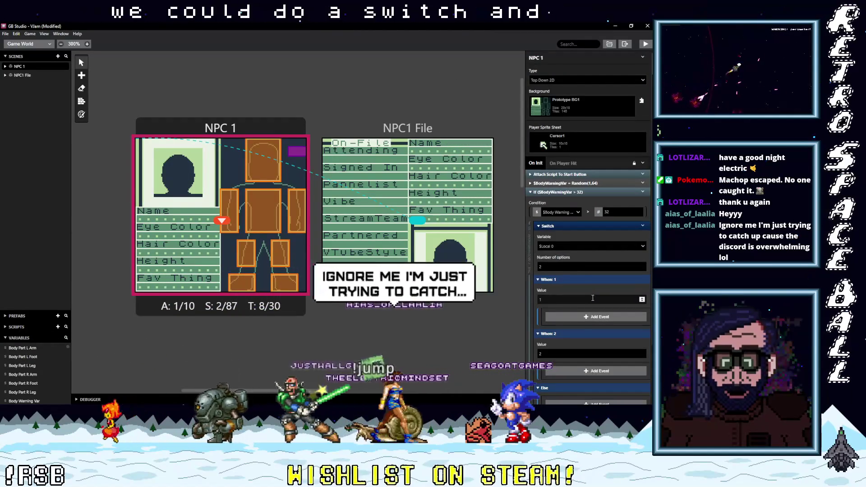
scroll(593, 293, "down", 3)
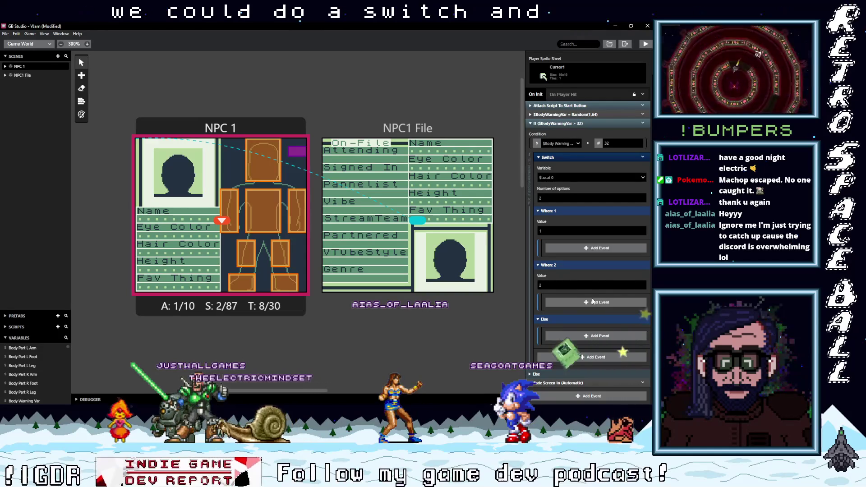
Change the If condition to Body Warning Var less than or equal to 32.
left_click(588, 143)
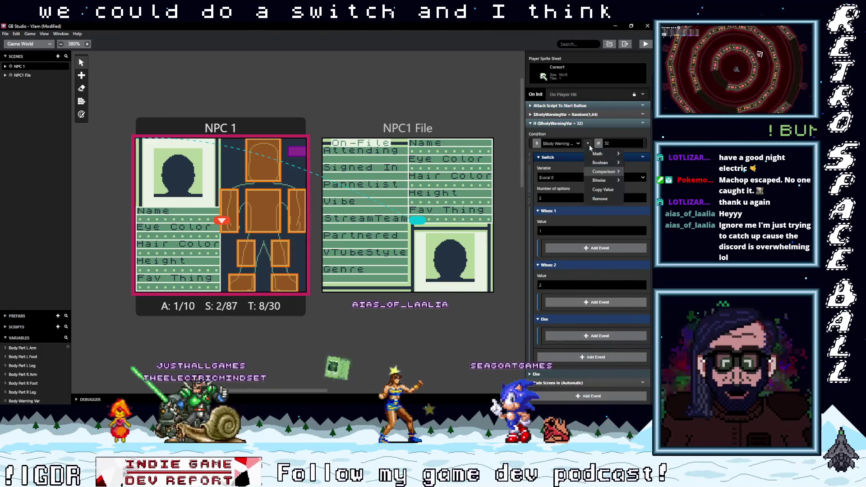
mouse_move(604, 172)
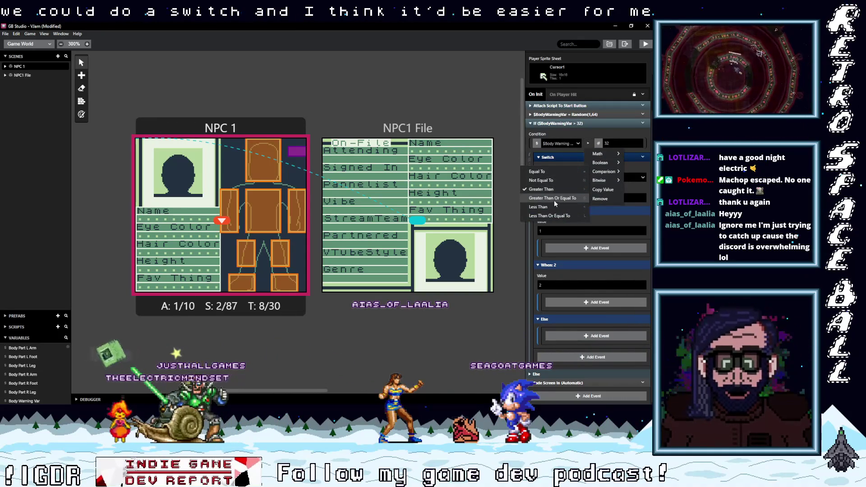
left_click(551, 216)
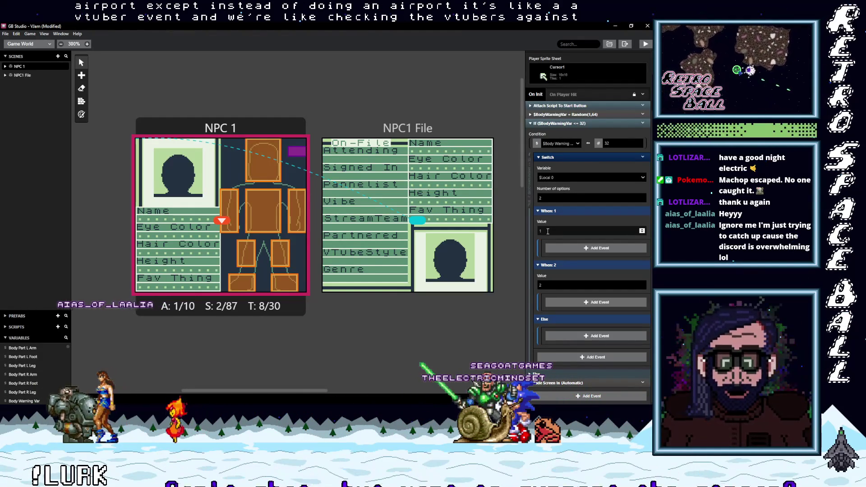
left_click_drag(380, 132, 388, 133)
Select the NPC 1 scene and open Add Event inside the If $BodyWarningVar <= 32 block.
left_click_drag(230, 135, 221, 127)
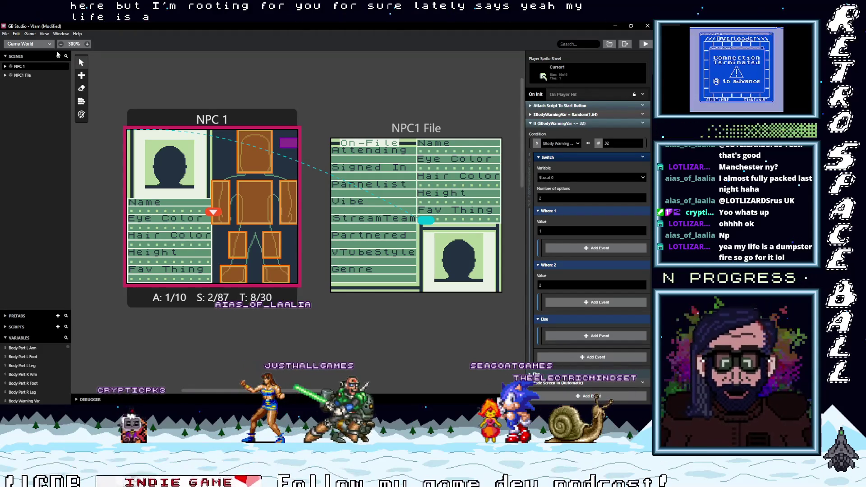
left_click(578, 232)
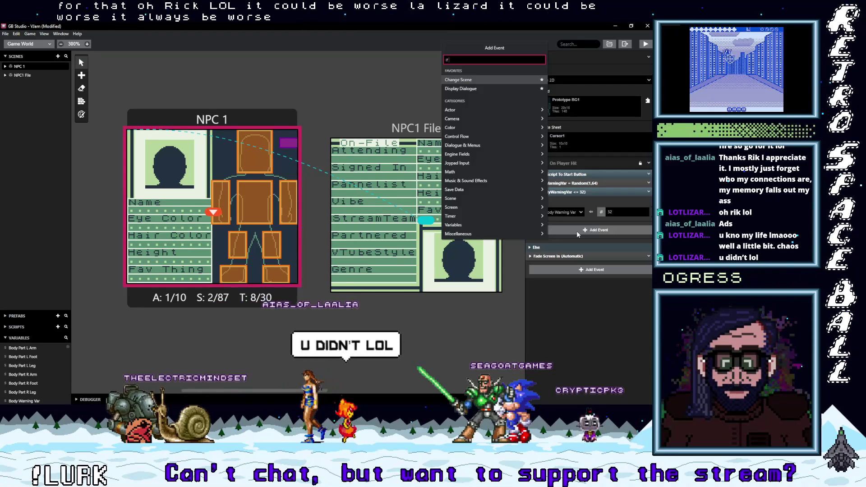
Insert a nested If testing whether $Local0 is less than 4.
type("if var val")
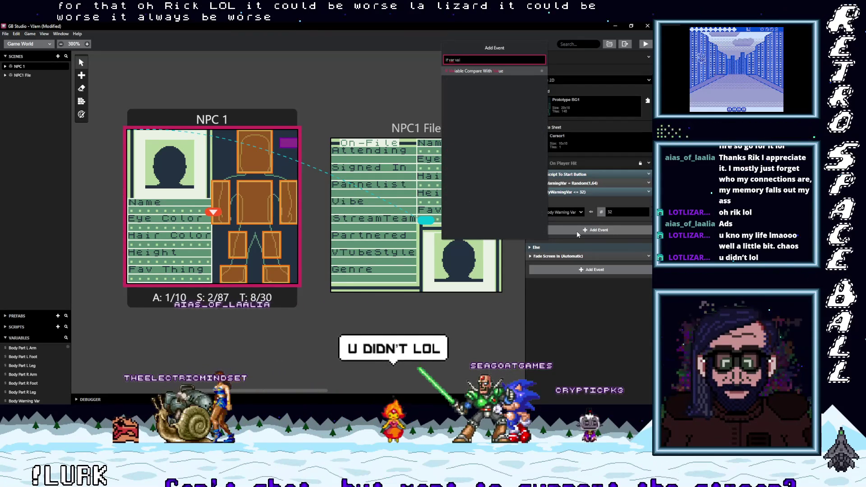
left_click(489, 71)
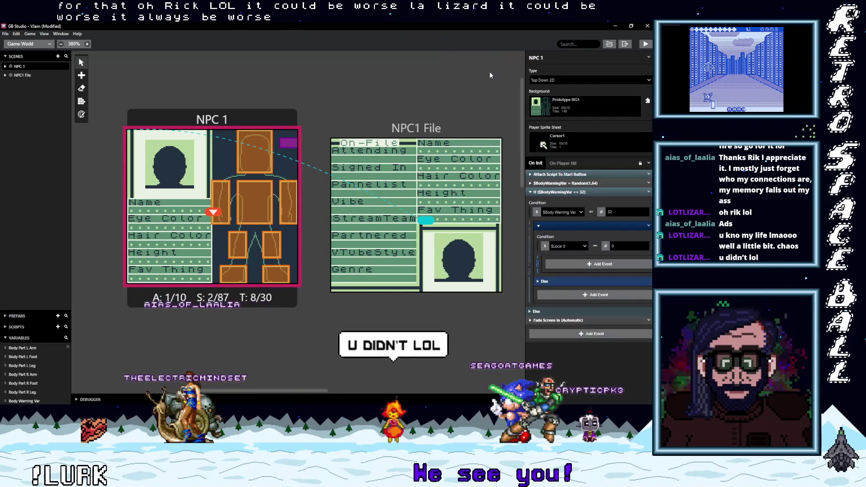
left_click(585, 246)
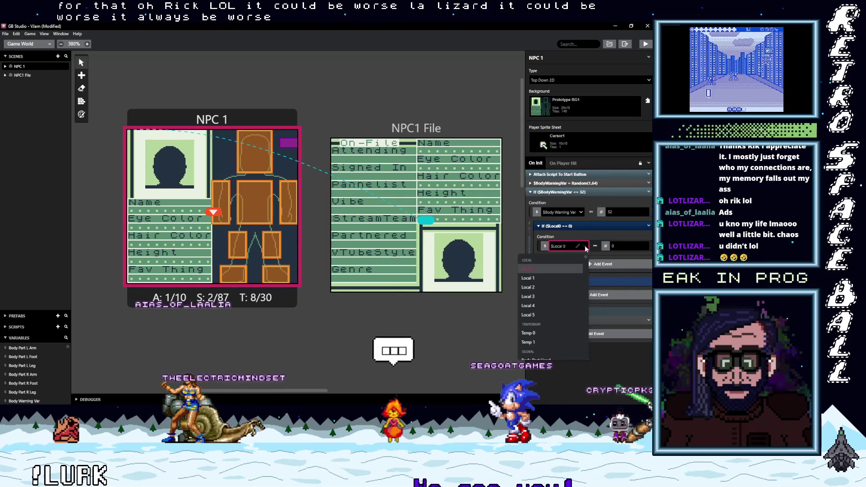
left_click(595, 246)
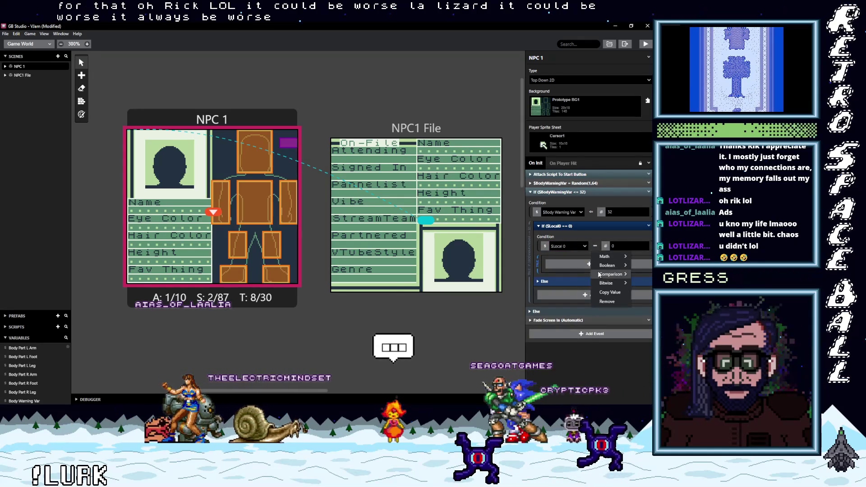
mouse_move(603, 278)
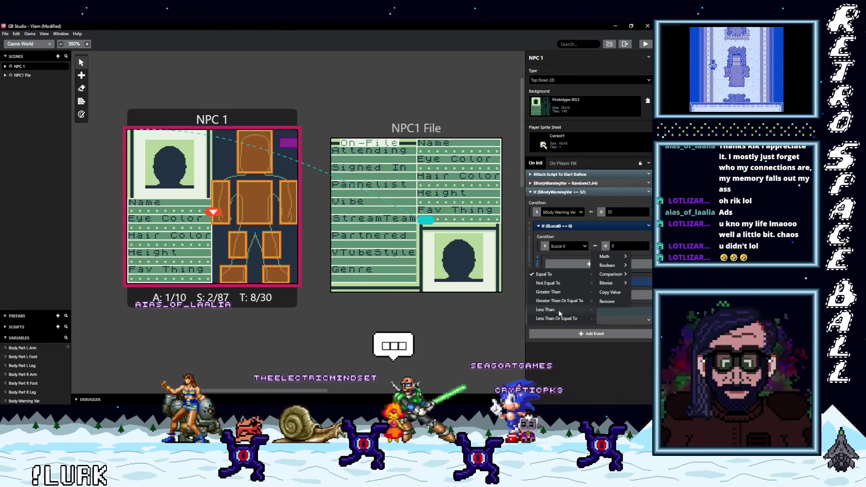
left_click(563, 292)
double_click(619, 246)
type("4")
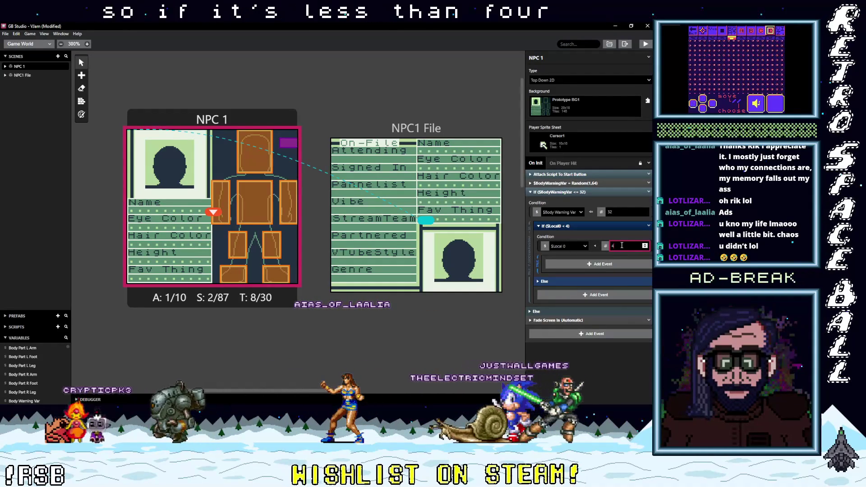
left_click(598, 281)
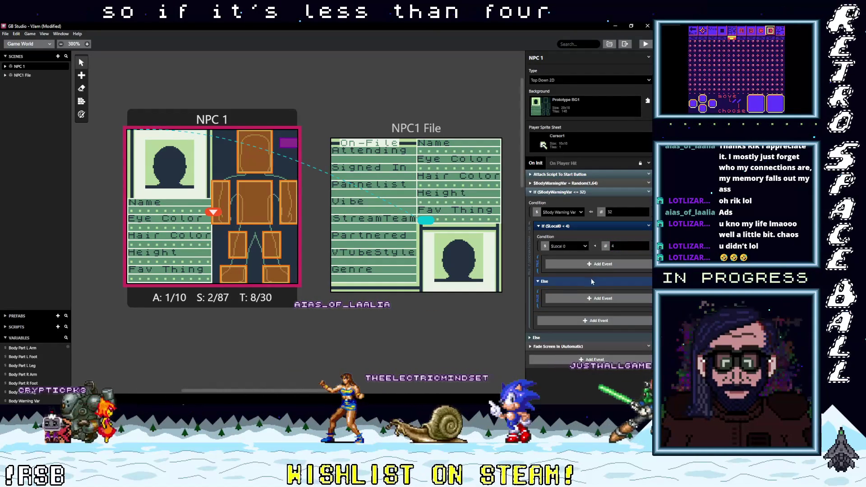
left_click(588, 281)
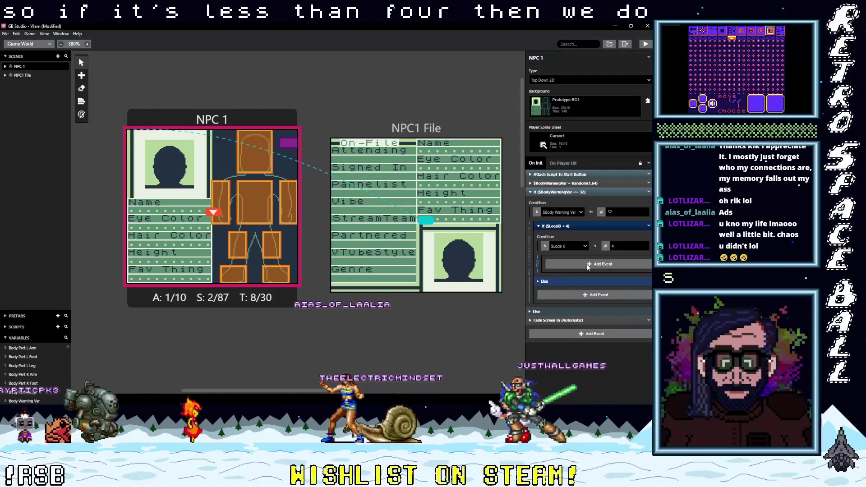
Add a Variable Set To Value event setting $BodyPartHead to 1 in the less-than-4 branch.
left_click(588, 266)
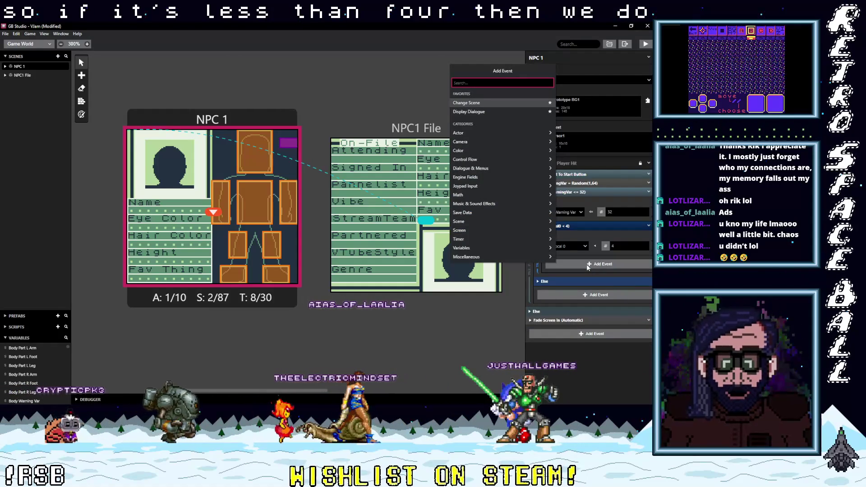
type("var body")
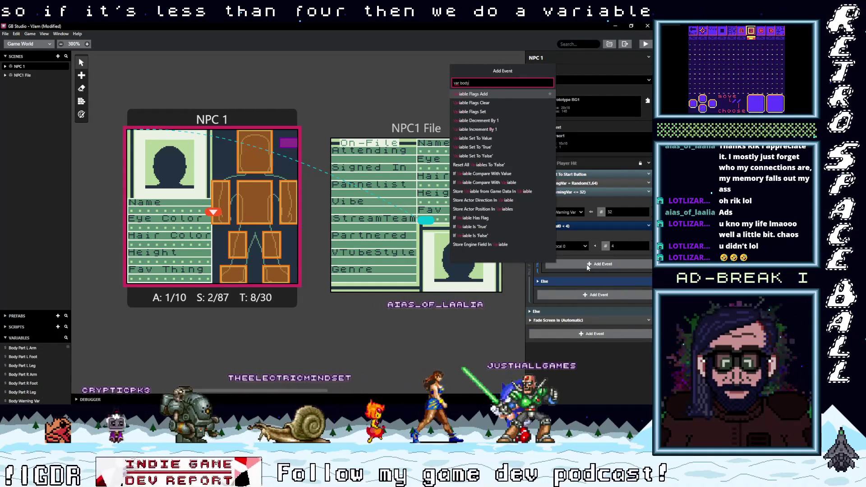
key("BackSpace")
key("BackSpace")
type("val")
left_click(481, 93)
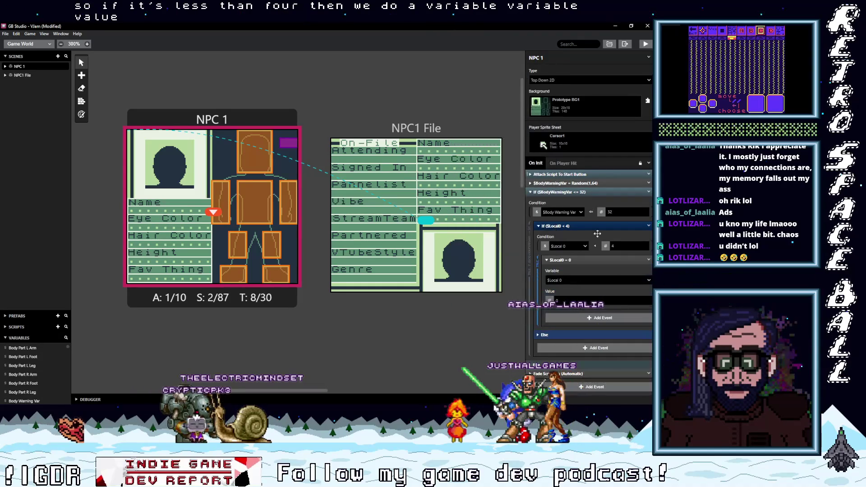
left_click(585, 279)
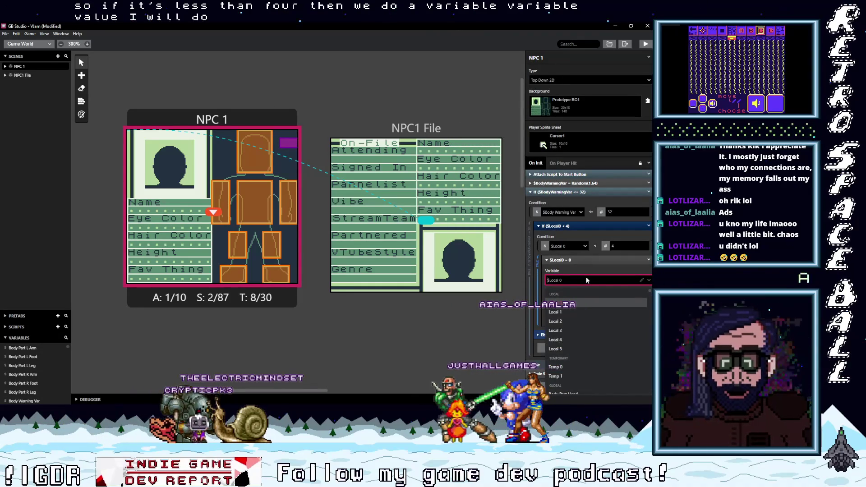
type("he")
left_click(564, 303)
key("Tab")
type("1")
left_click(584, 260)
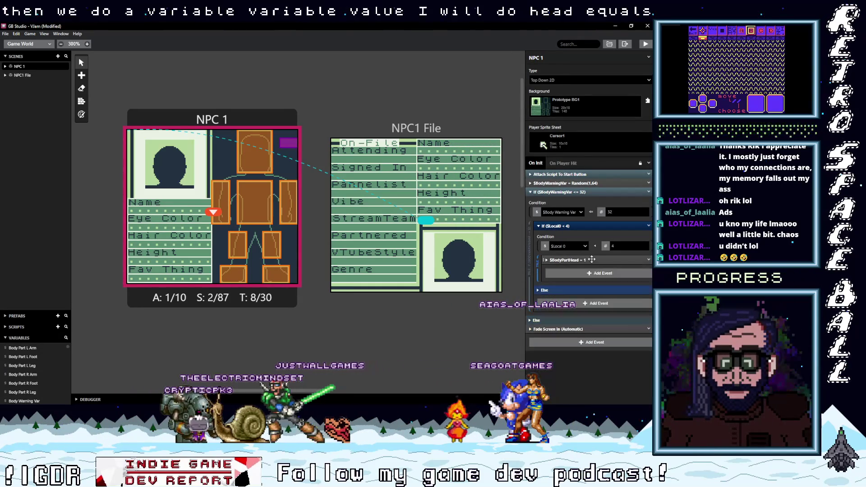
Copy the If ($Local0 < 4) event for reuse.
left_click(648, 226)
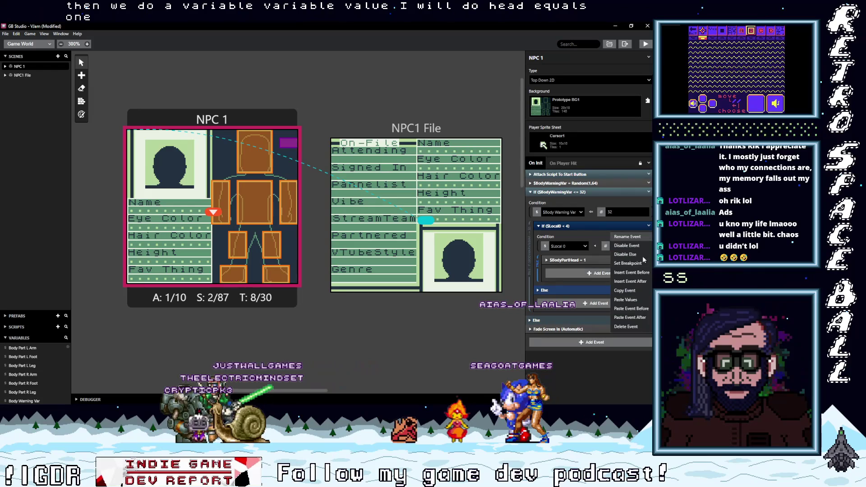
left_click(625, 290)
key("alt")
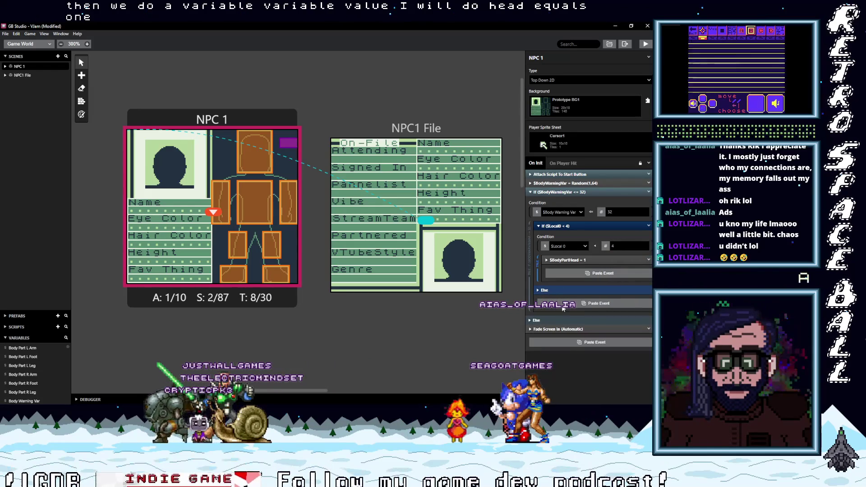
Paste a copy of the If block into the Else branch and change its check to Local 0 > 4.
left_click(572, 304)
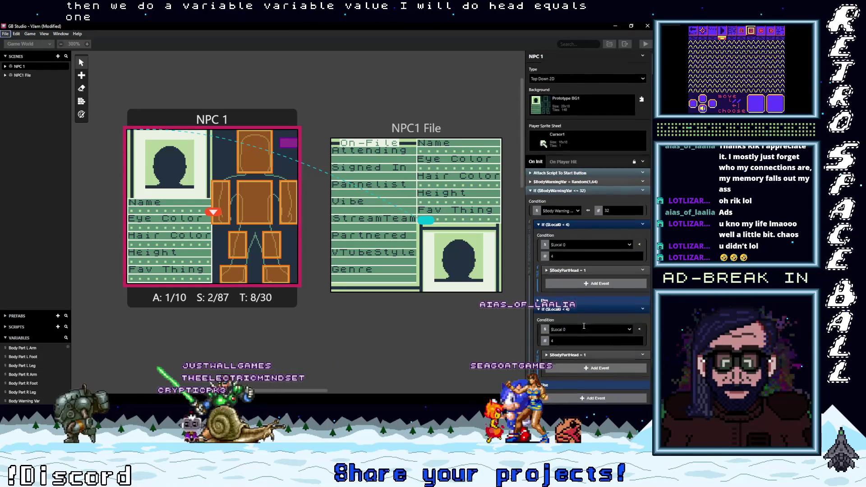
scroll(632, 307, "down", 1)
left_click(640, 289)
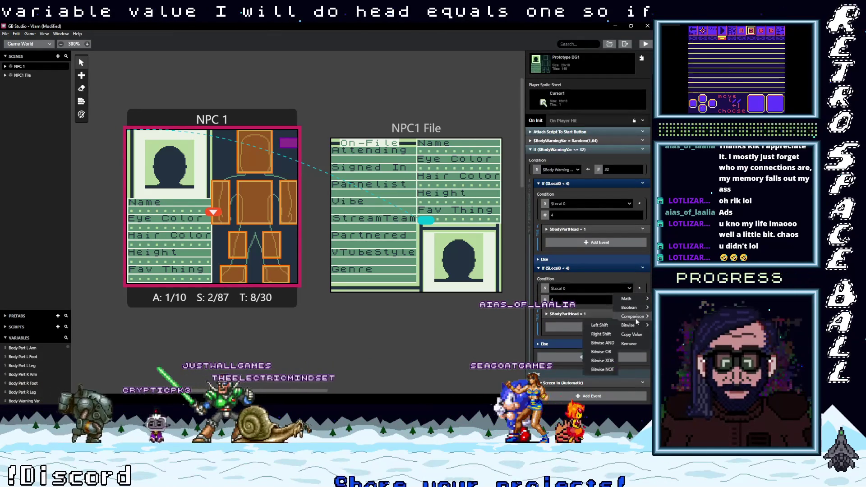
mouse_move(634, 316)
left_click(586, 334)
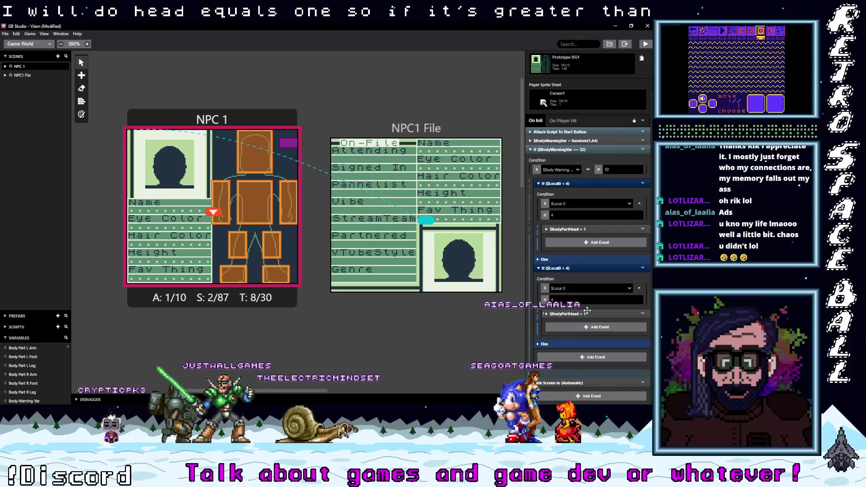
Add a nested 'If Variable Compare With Value' event inside the Local 0 > 4 branch.
left_click(601, 328)
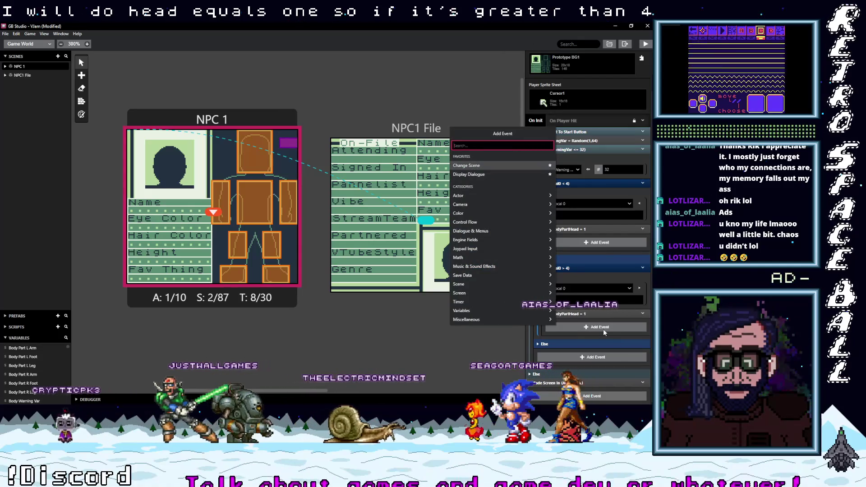
type("if var")
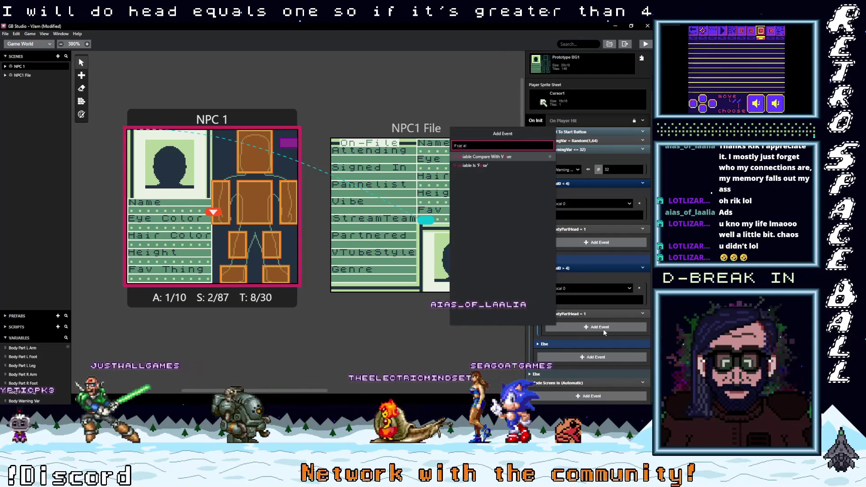
type(" val")
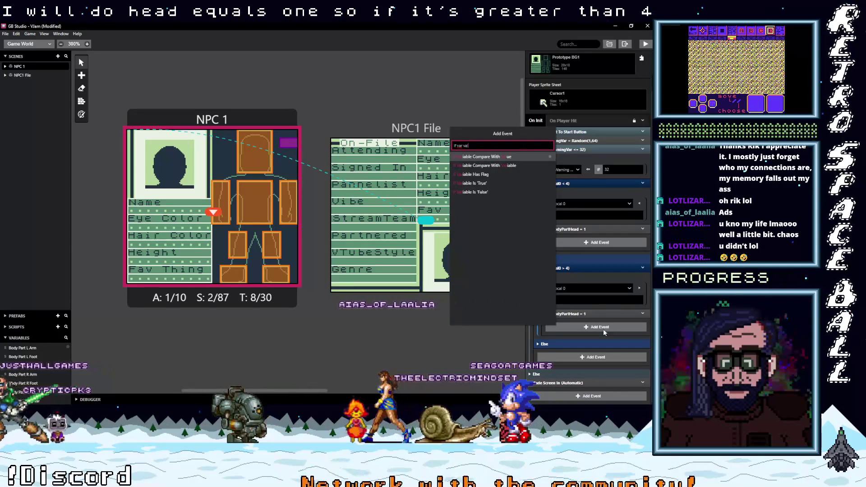
left_click(478, 157)
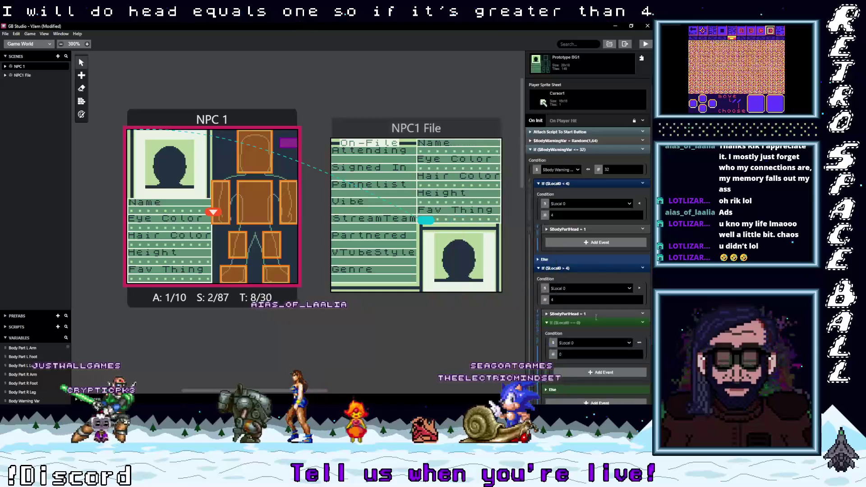
Set the nested If to test Local 0 less than or equal to 8.
scroll(580, 357, "down", 1)
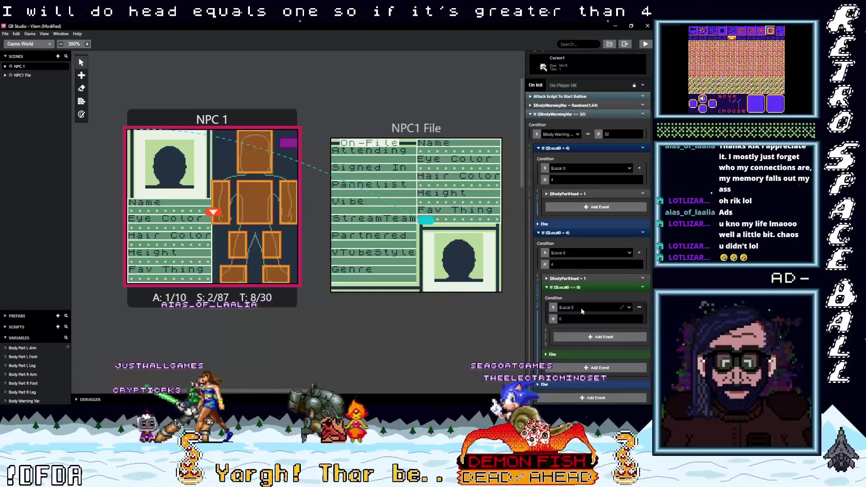
left_click(575, 308)
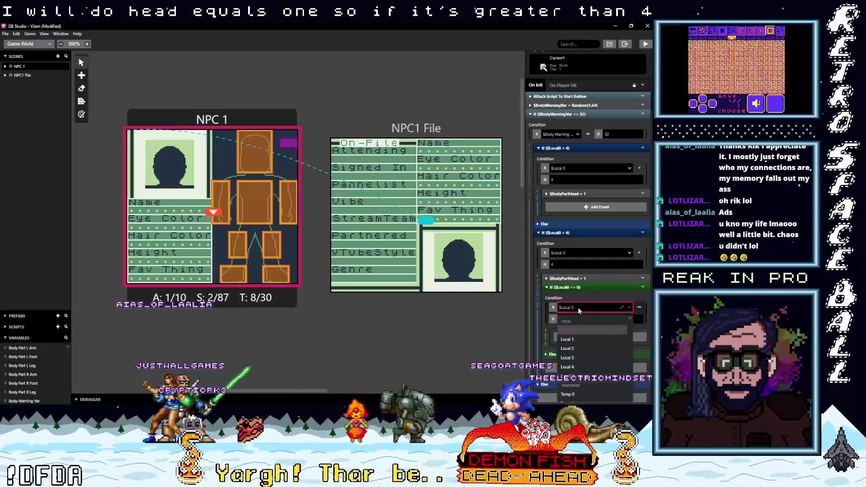
type("les")
key("BackSpace")
key("BackSpace")
key("BackSpace")
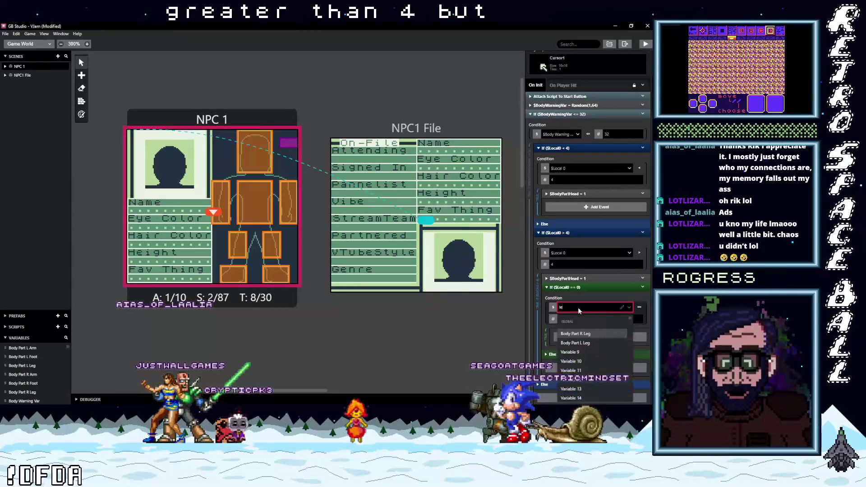
left_click(640, 307)
mouse_move(641, 335)
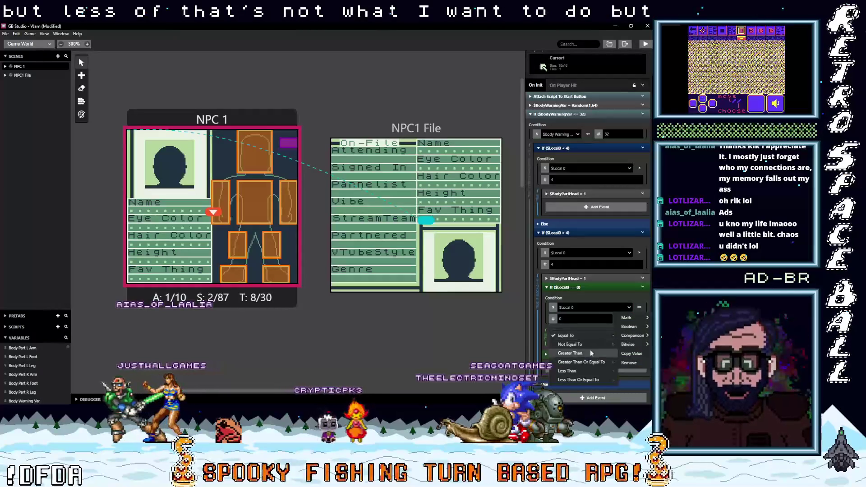
left_click(575, 371)
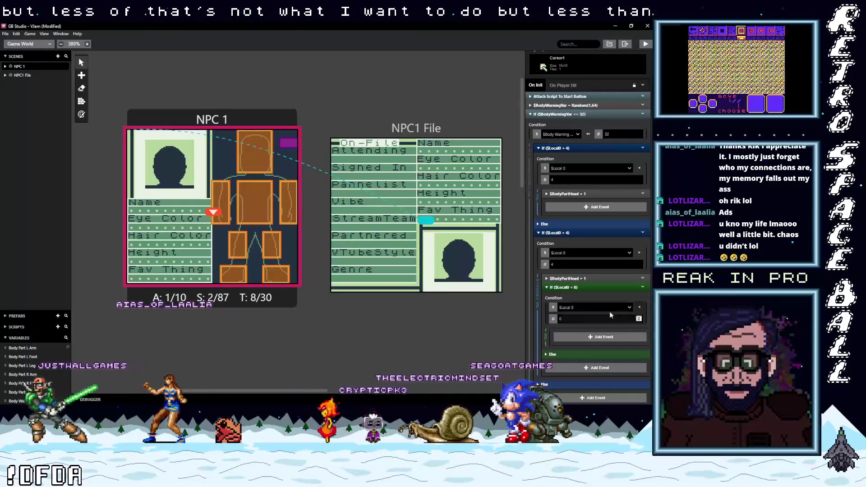
left_click(639, 307)
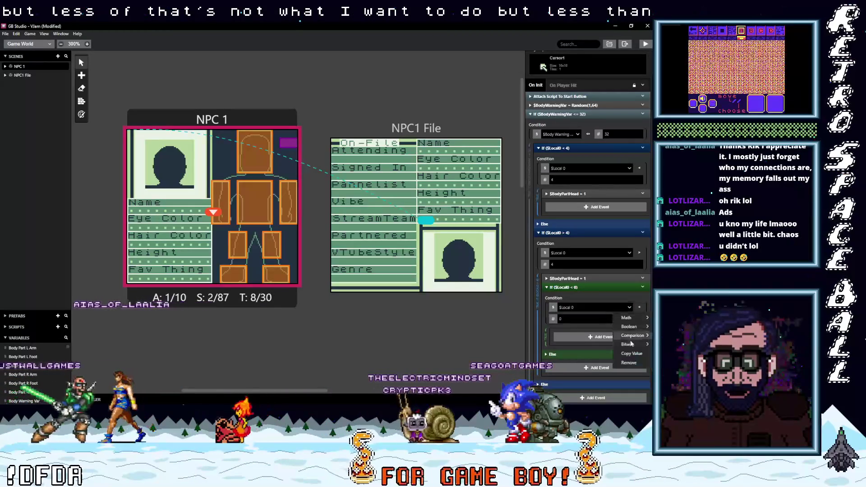
mouse_move(633, 336)
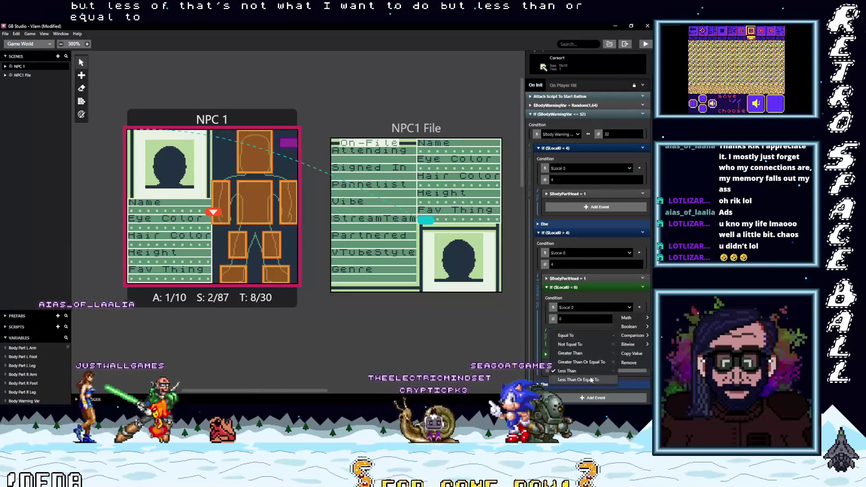
left_click(576, 362)
left_click(574, 320)
type("8")
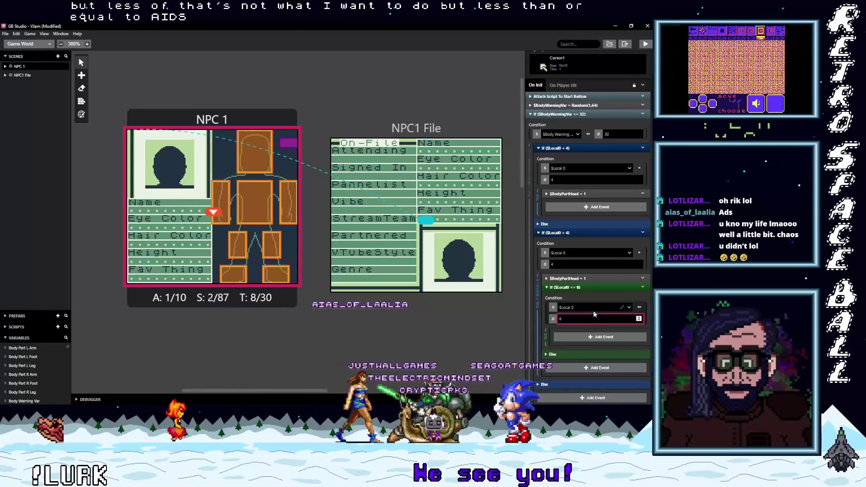
Make the first check Local 0 ≤ 4 and move the $BodyPartHead = 1 event into the ≤ 8 branch.
left_click(639, 170)
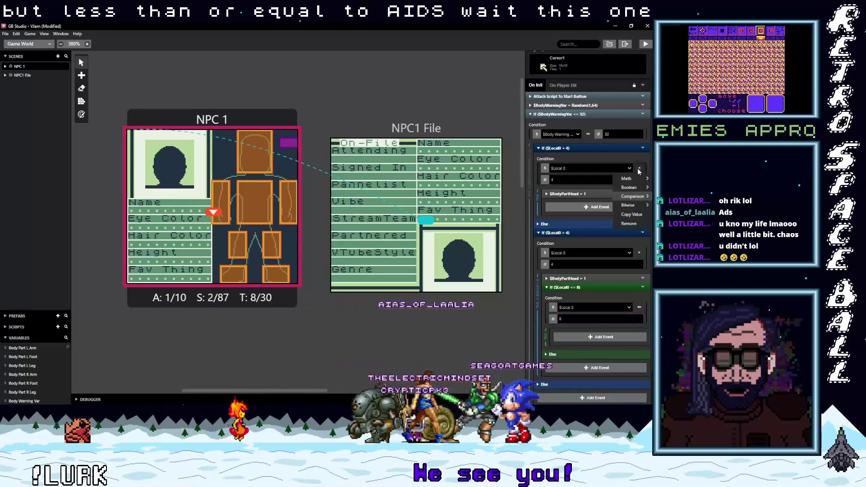
left_click(628, 204)
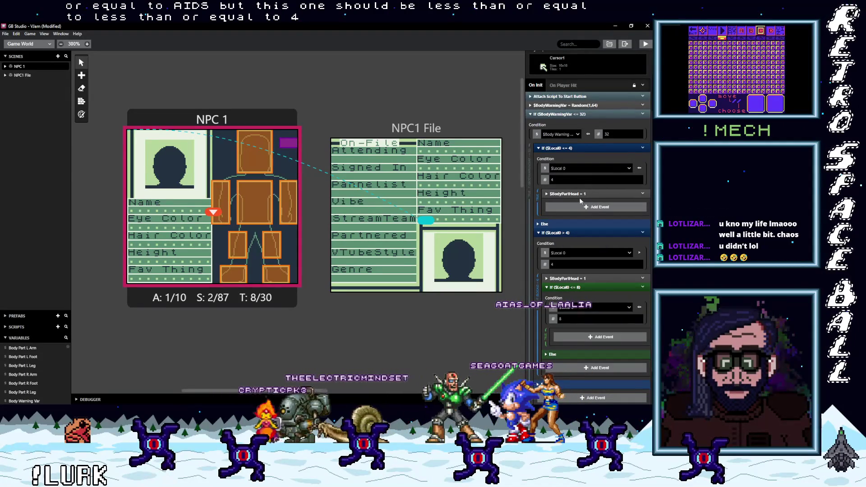
mouse_move(576, 288)
left_mouse_down()
mouse_move(588, 334)
mouse_move(589, 325)
left_mouse_up()
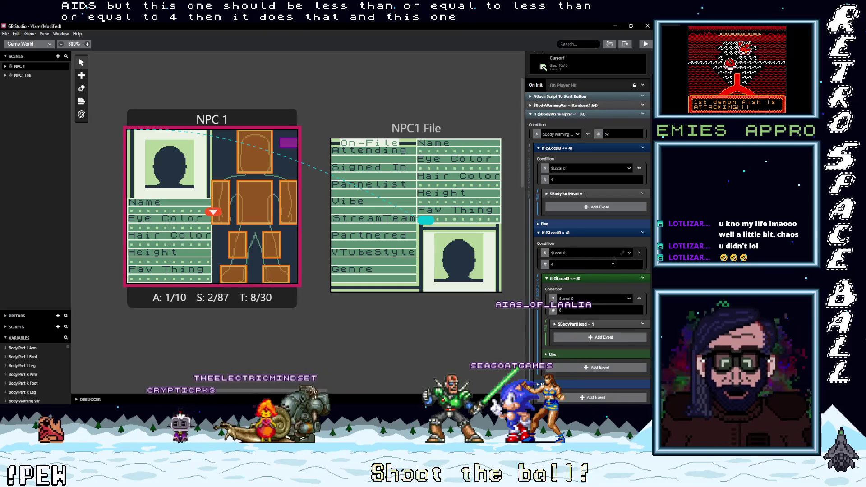
Search the moved assignment's variable list for the arm variable.
left_click(577, 325)
left_click(576, 344)
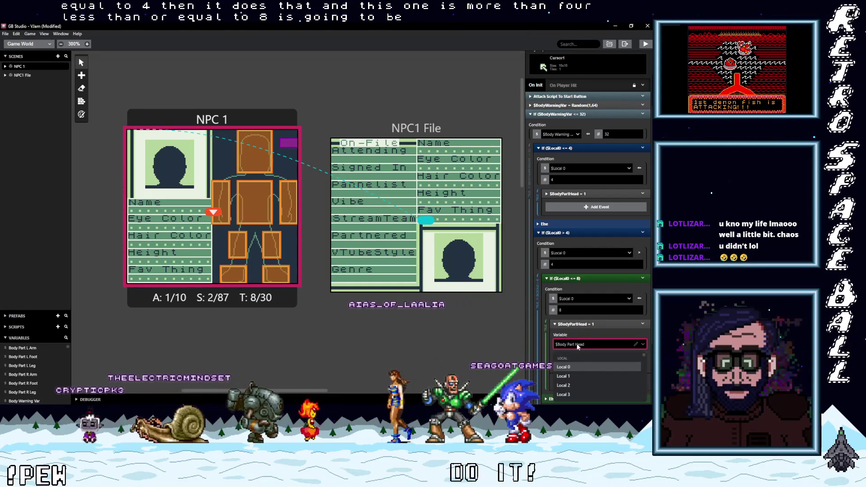
type("ar")
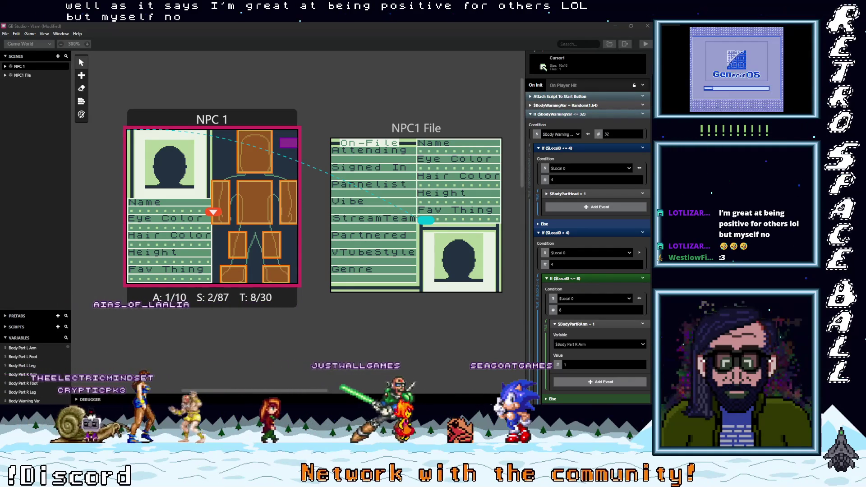
Confirm Body Part R Arm as the variable set to 1 in the Local 0 ≤ 8 branch.
key("alt+Tab")
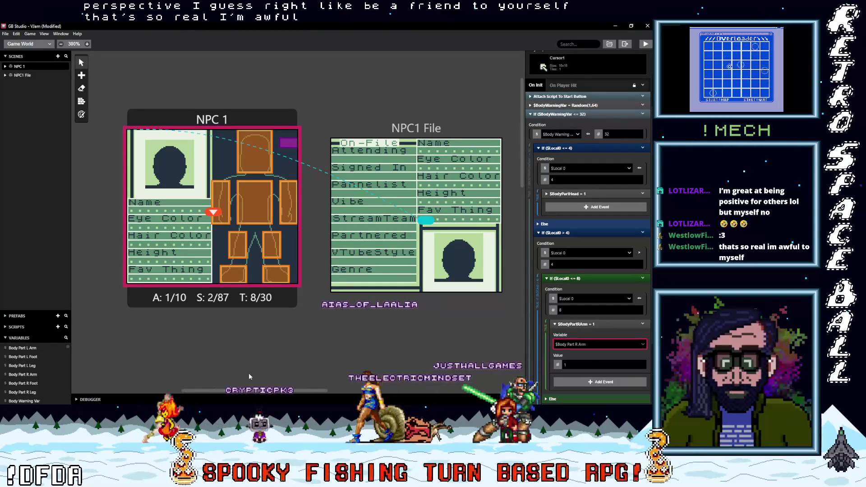
mouse_move(250, 391)
left_mouse_down()
mouse_move(271, 391)
mouse_move(250, 396)
left_mouse_up()
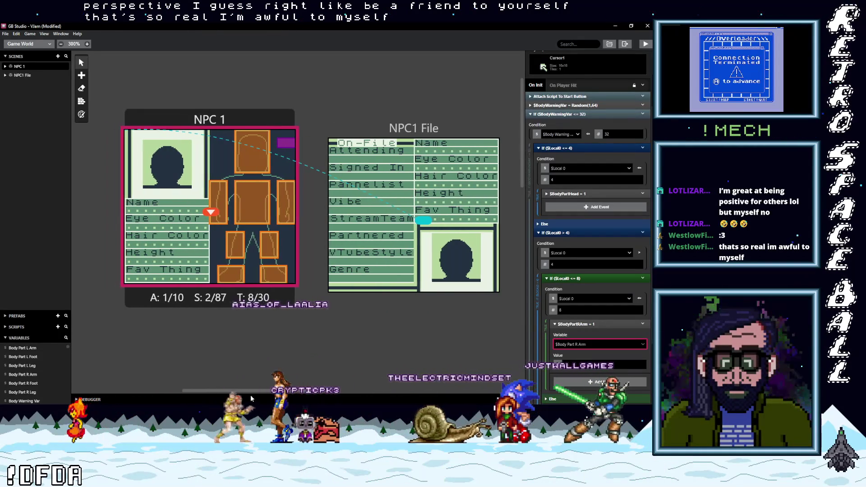
Nudge the NPC1 File scene slightly upward and deselect all scenes to show project settings.
left_click(322, 335)
left_click_drag(362, 137, 367, 129)
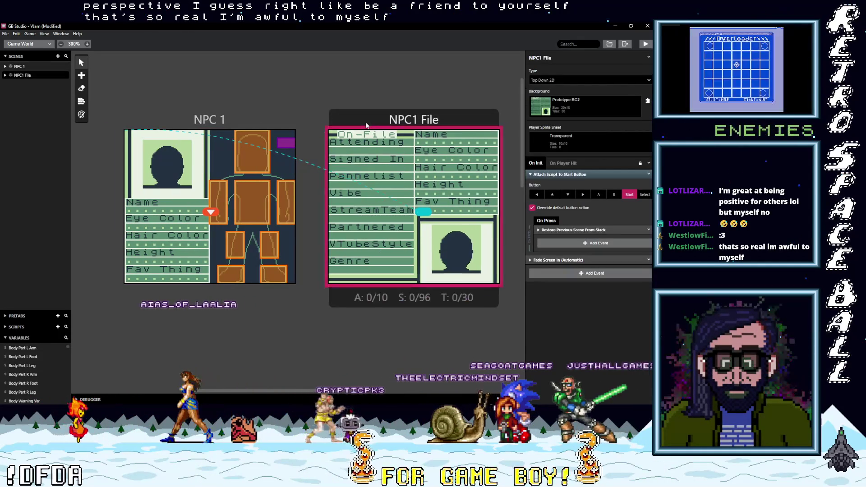
left_click(299, 326)
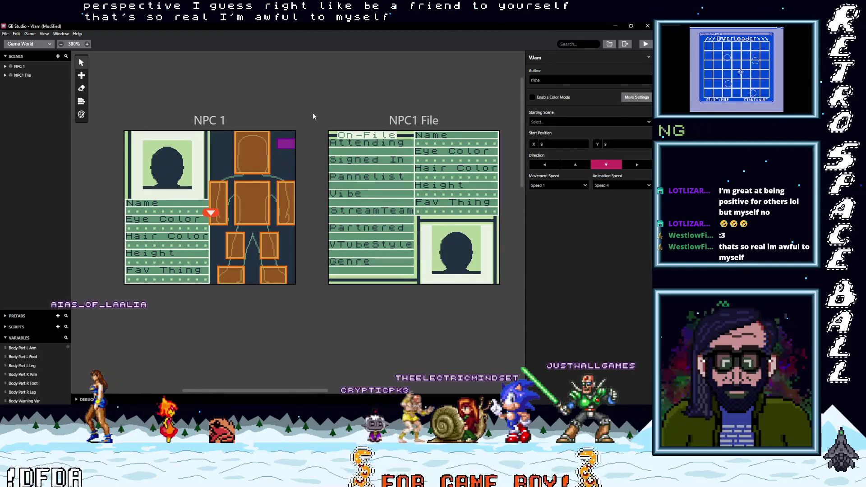